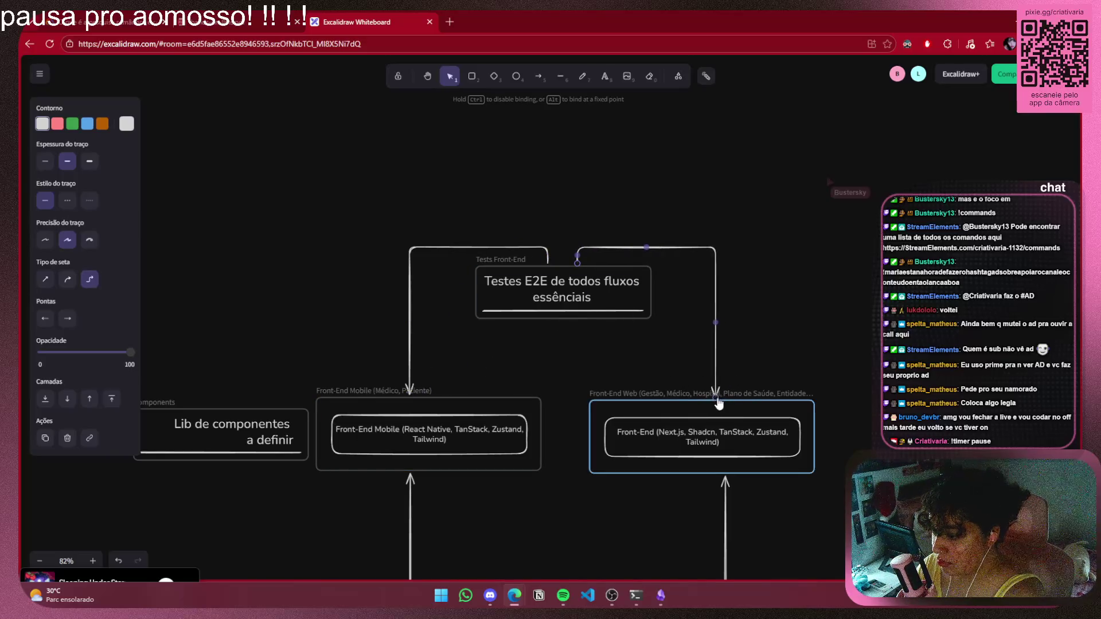
Attach the elbow arrows' ends to the tops of the Front-End Web and Front-End Mobile boxes
left_click(480, 387)
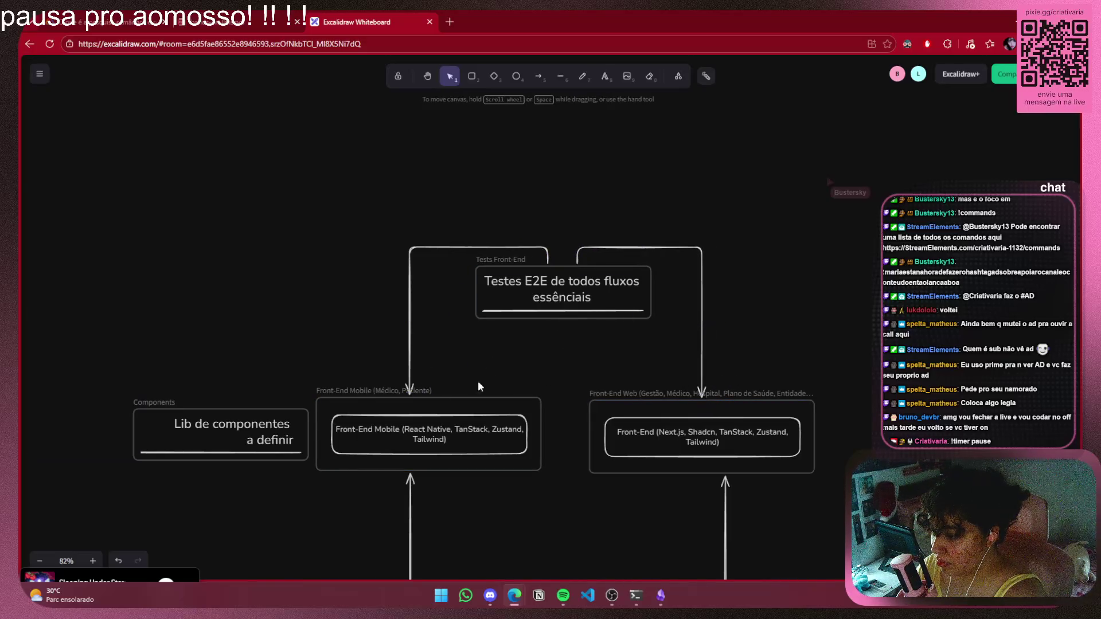
left_click(409, 378)
left_click_drag(411, 402, 446, 395)
left_click(633, 360)
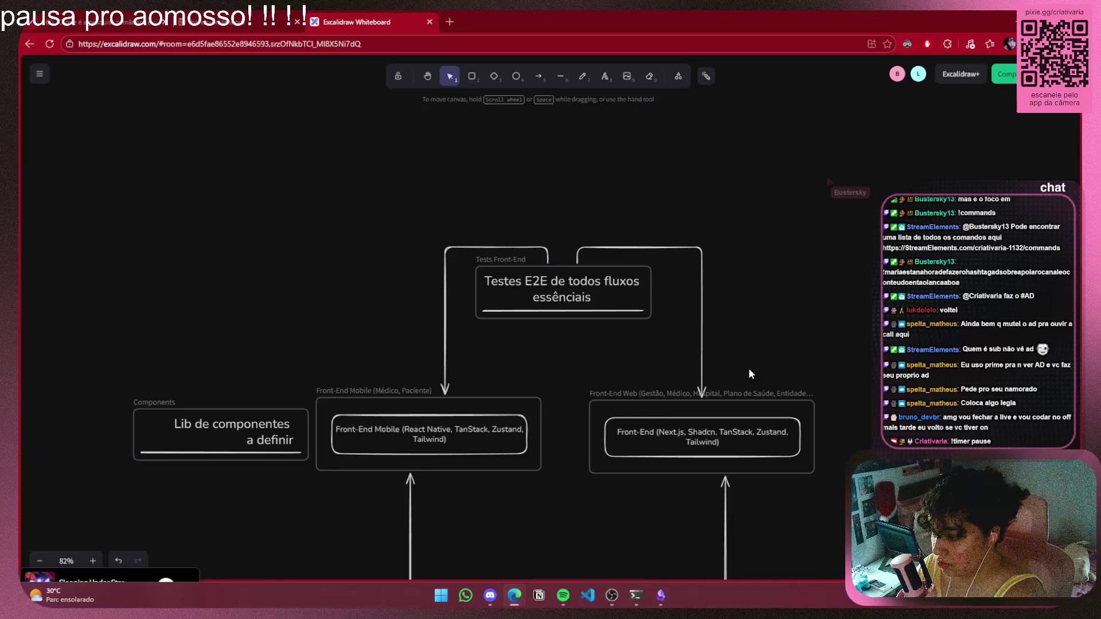
Bring the diagram's upper part into view and laser-point the area above the Host box
scroll(797, 321, "down", 3)
scroll(796, 321, "right", 3)
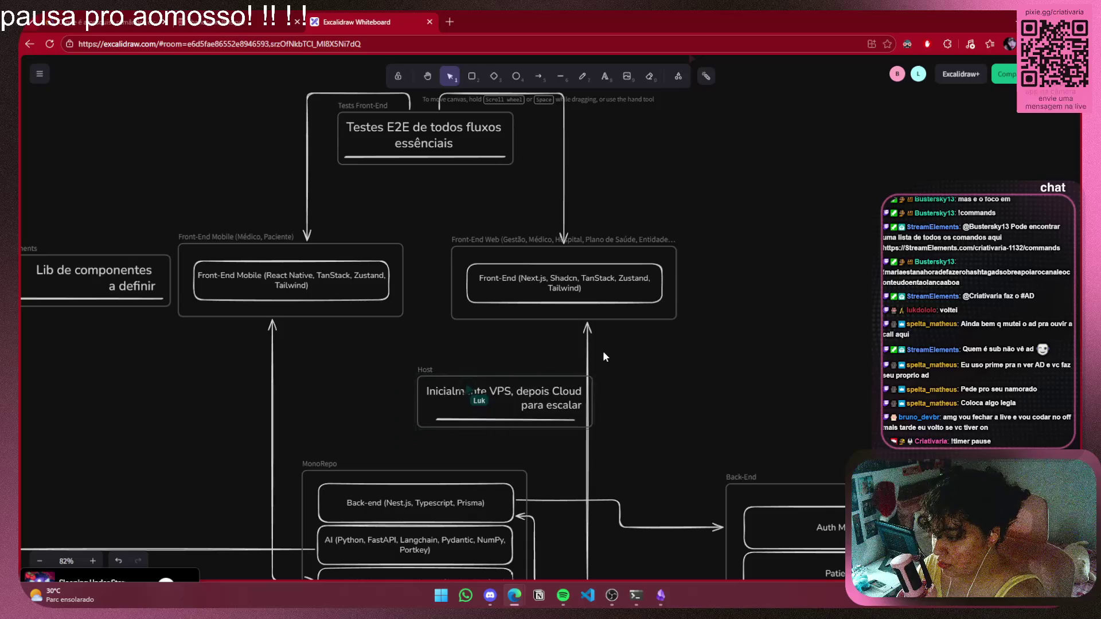
left_click_drag(739, 365, 760, 476)
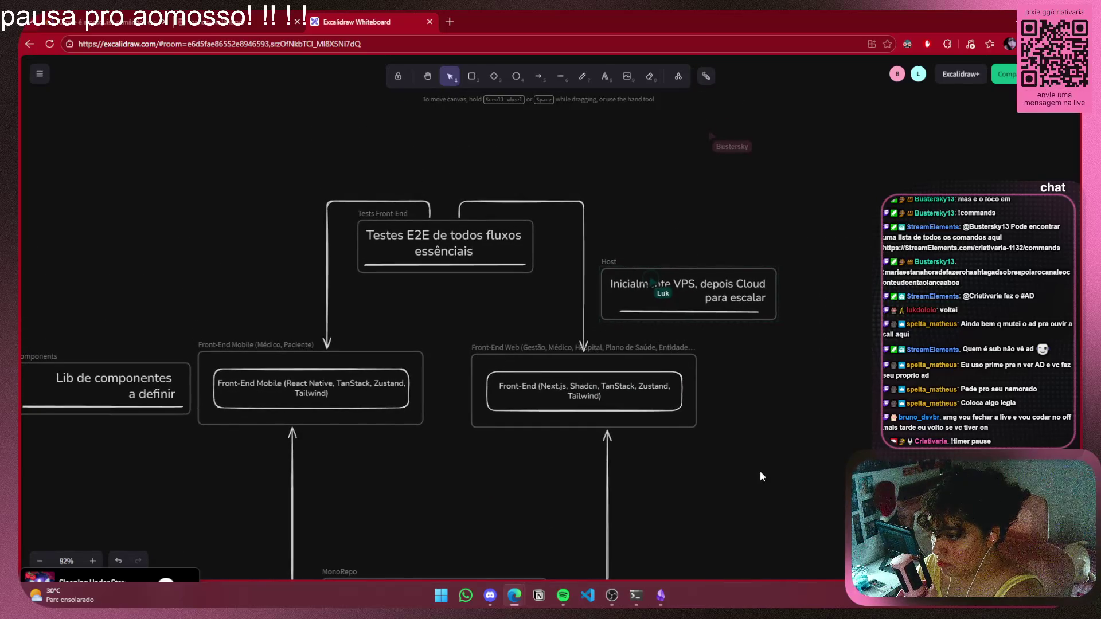
key("k")
mouse_move(649, 203)
left_mouse_down()
mouse_move(644, 217)
mouse_move(703, 242)
mouse_move(858, 233)
mouse_move(939, 252)
left_mouse_up()
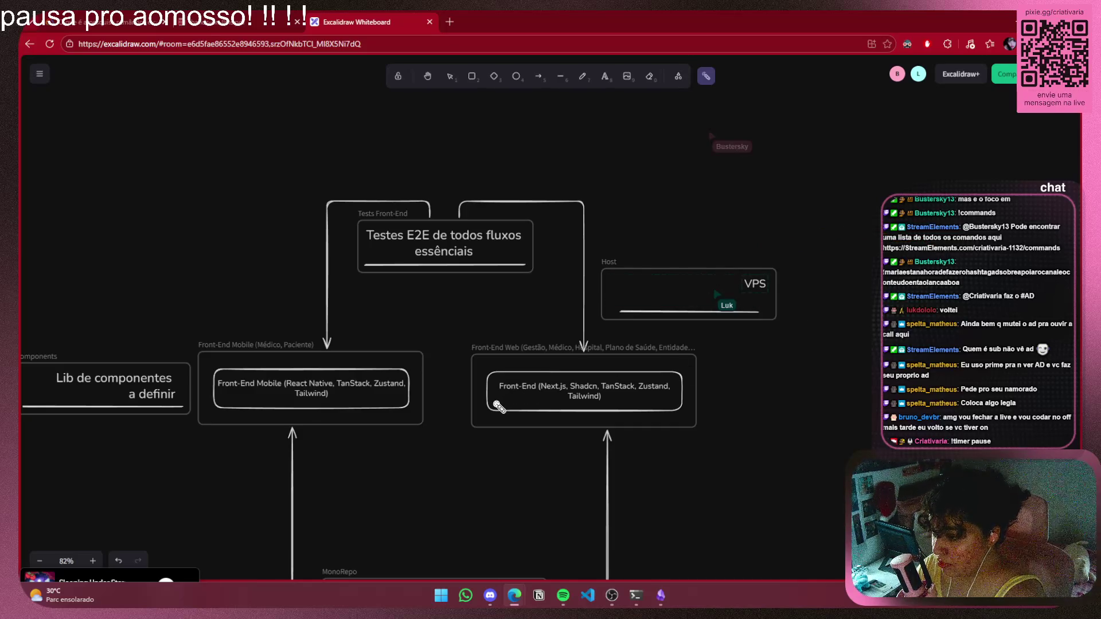
Pan the diagram, then switch the browser to the hands-on-llms PDF tab
left_click_drag(447, 292, 541, 290)
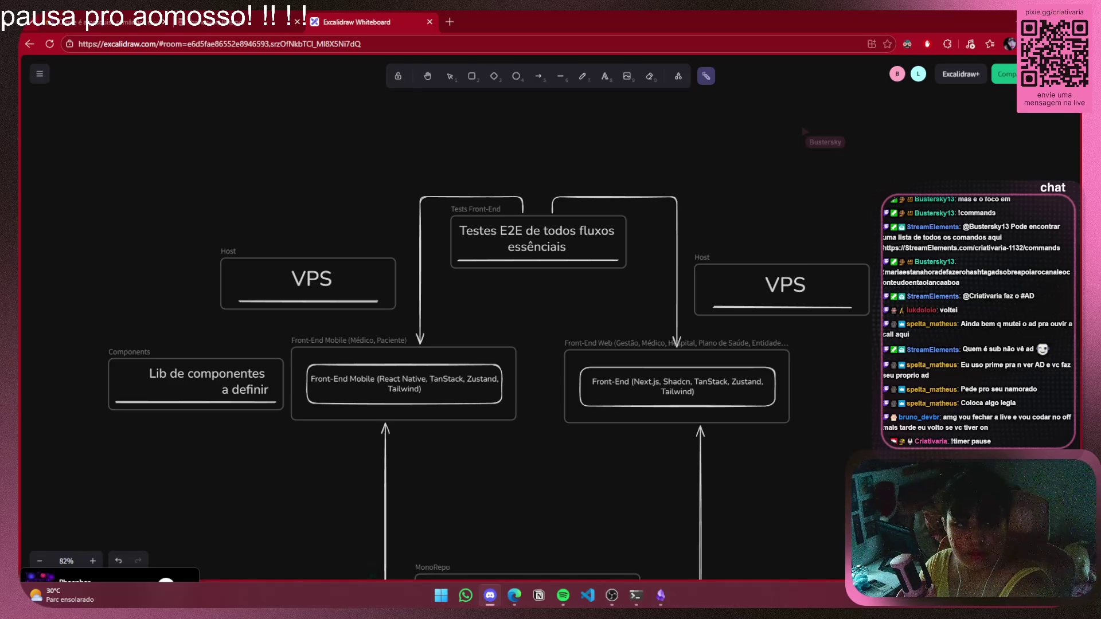
key("alt+Tab")
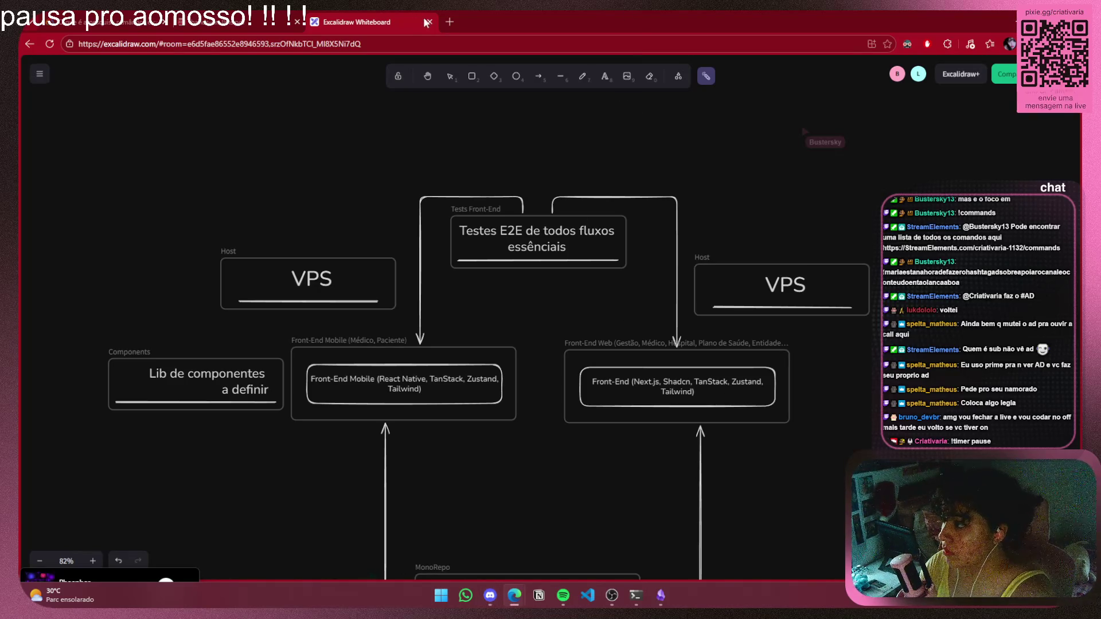
key("ctrl+shift+Tab")
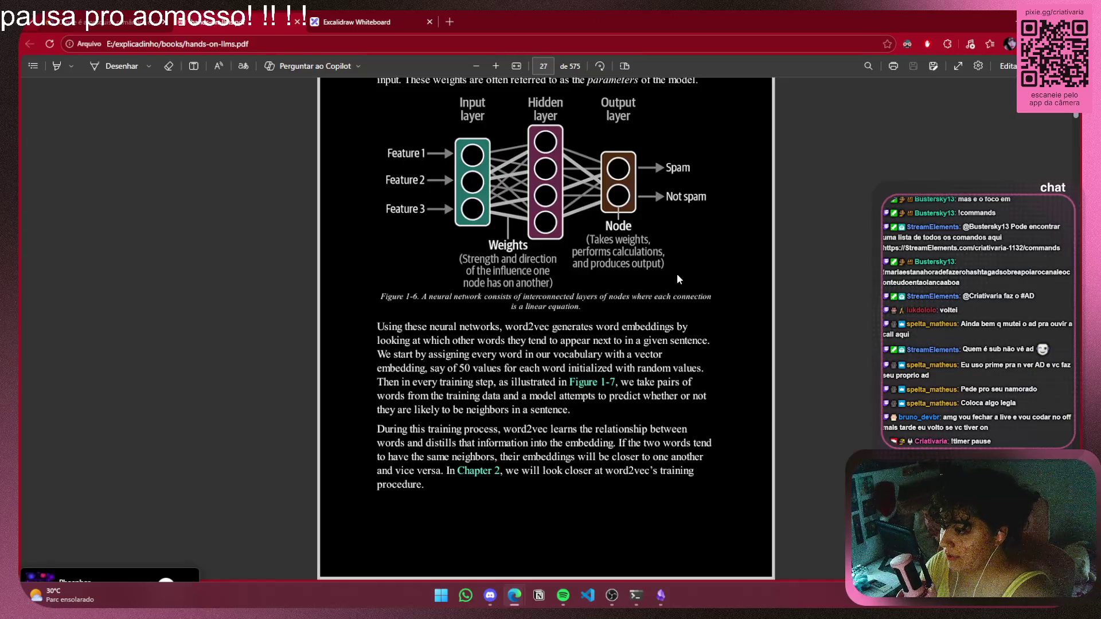
Bring up the Obsidian Embeddings note and lower its window to uncover the PDF
left_click(661, 595)
mouse_move(593, 382)
left_mouse_down()
mouse_move(616, 438)
mouse_move(619, 501)
left_mouse_up()
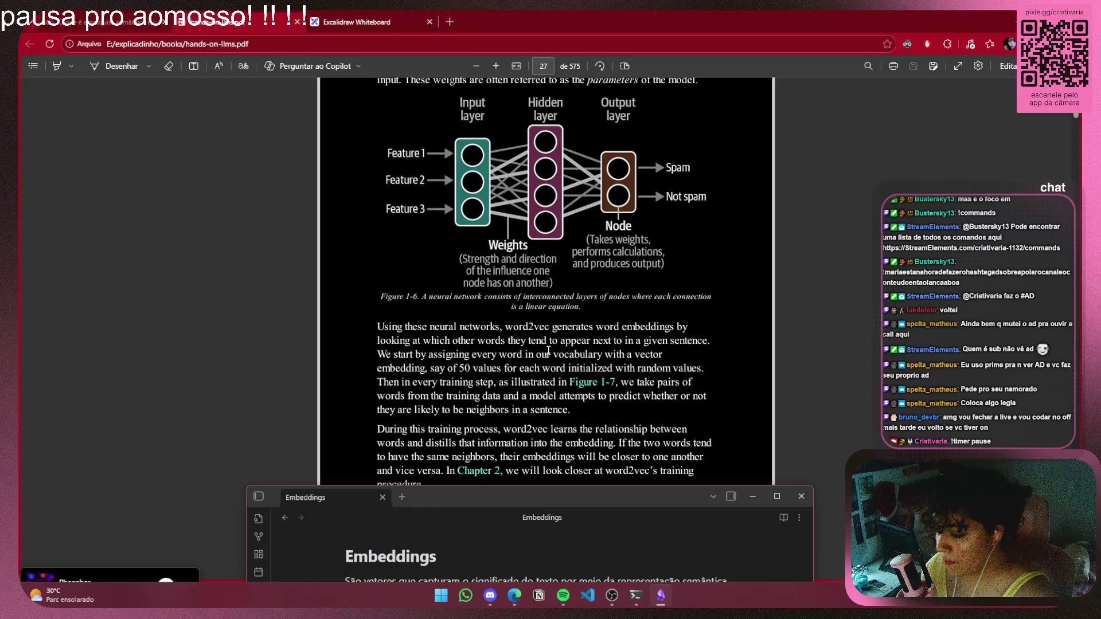
Raise the Embeddings window over the PDF's lower half and scroll the PDF to reread the passage
mouse_move(591, 490)
left_mouse_down()
mouse_move(579, 322)
mouse_move(591, 394)
left_mouse_up()
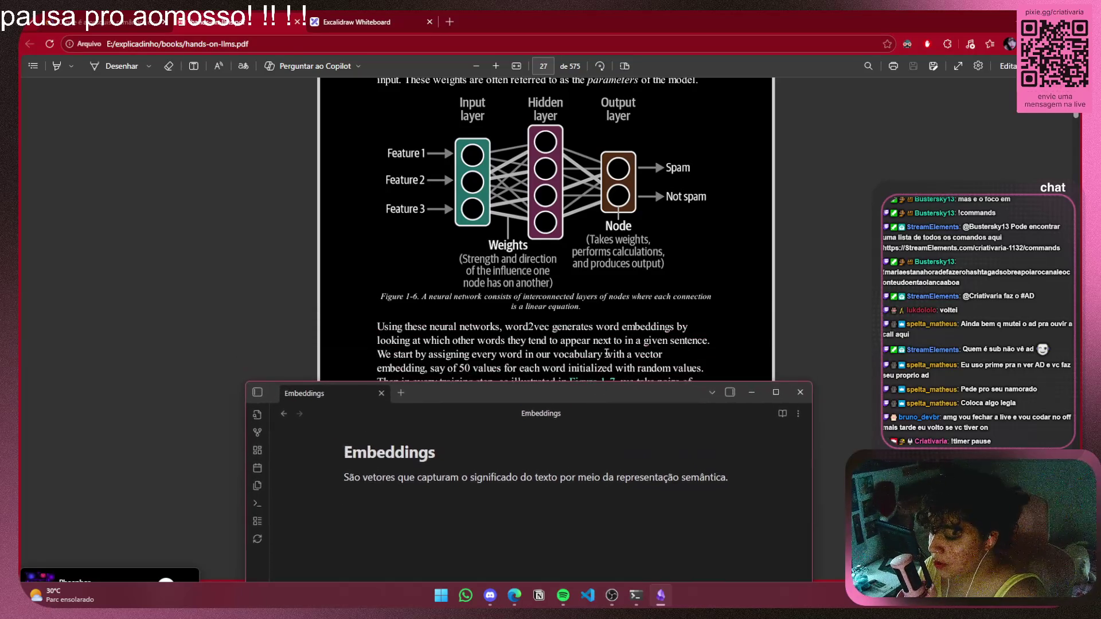
scroll(585, 239, "up", 4)
scroll(584, 238, "down", 3)
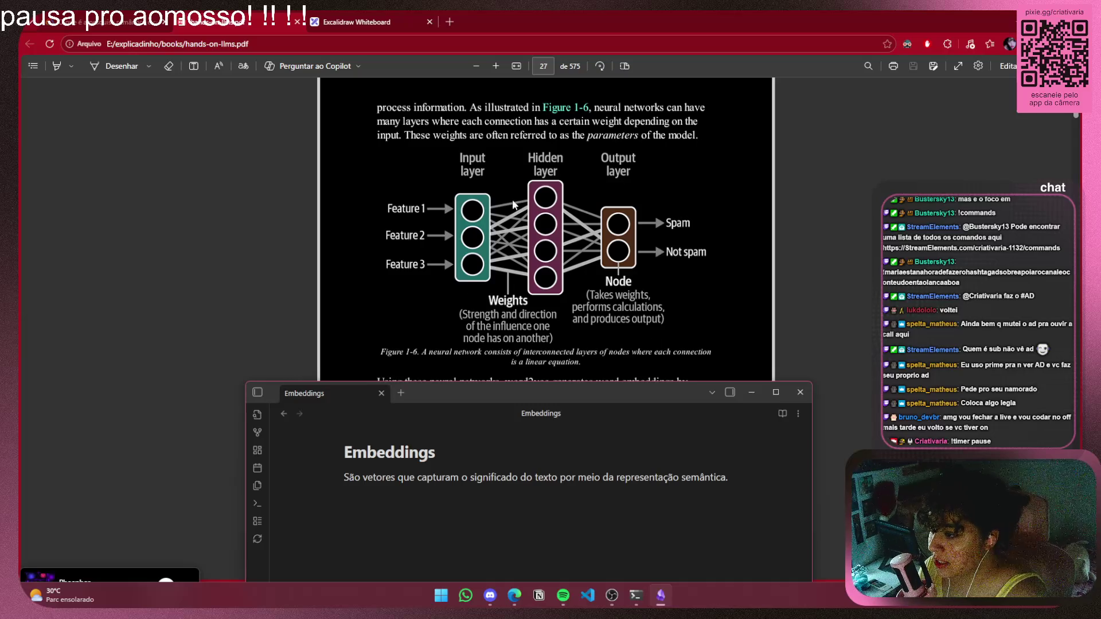
scroll(707, 256, "up", 4)
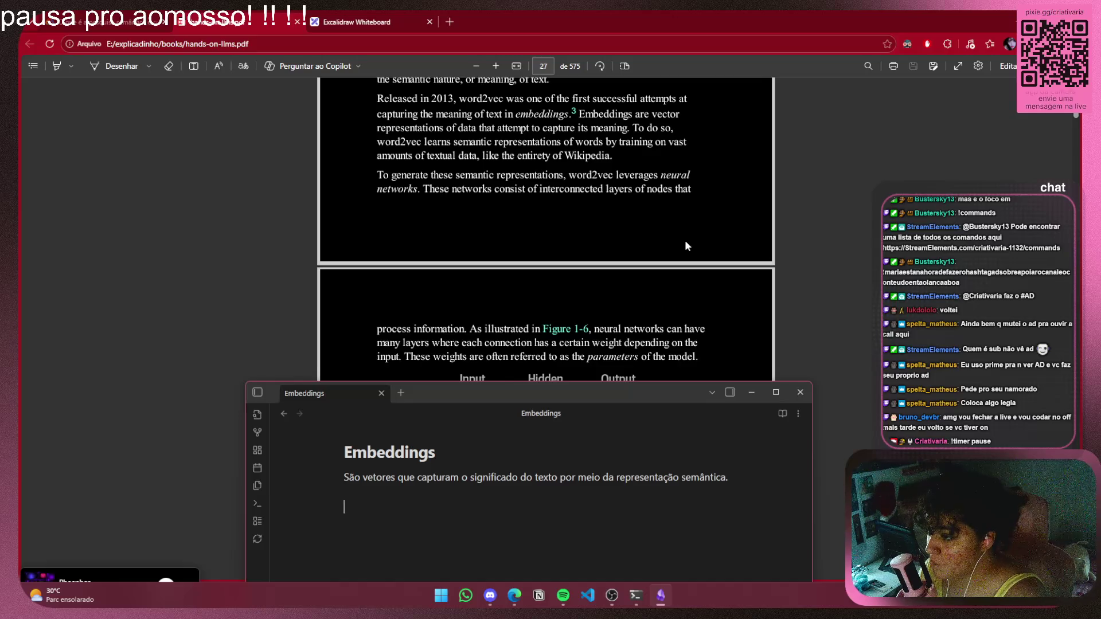
scroll(684, 243, "down", 3)
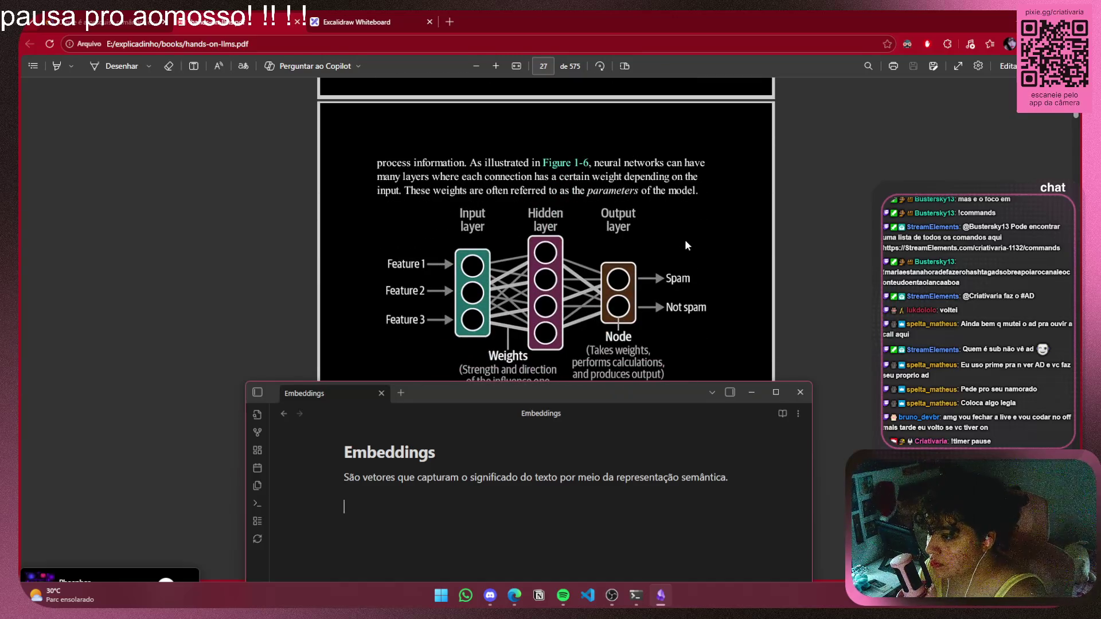
scroll(684, 243, "up", 3)
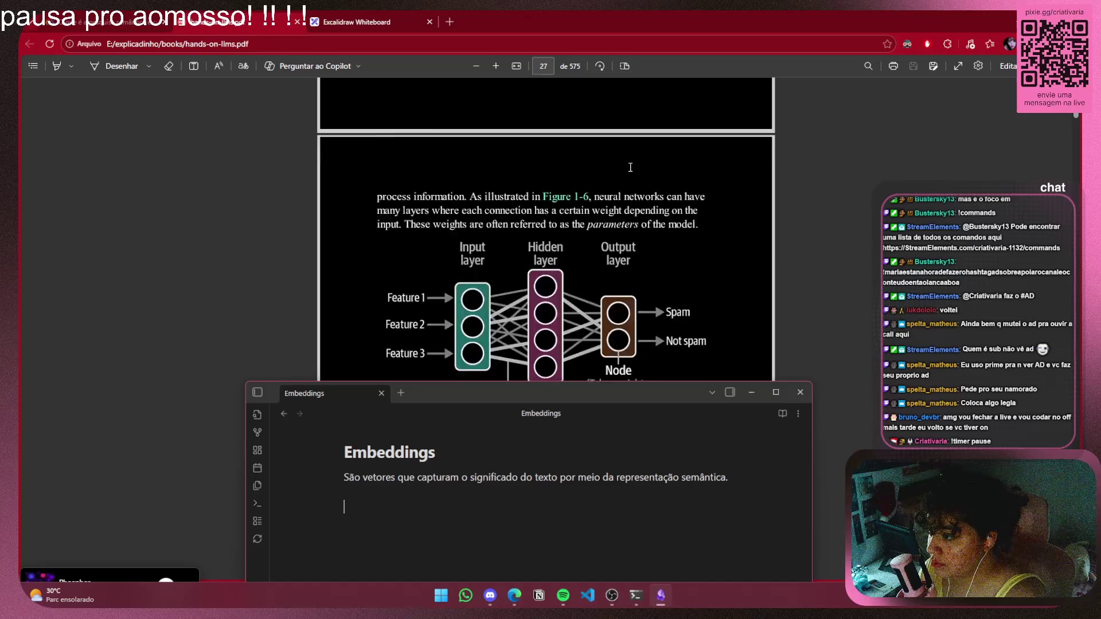
scroll(434, 195, "up", 1)
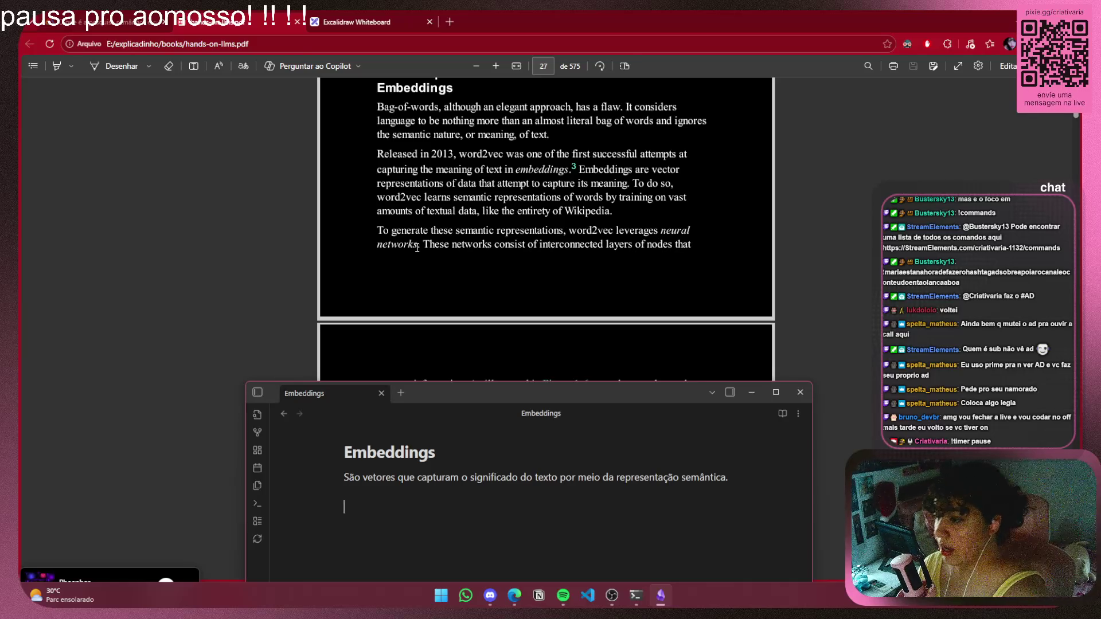
scroll(615, 179, "down", 2)
Select the PDF text from 'information' through 'many layers', then clear the selection
double_click(423, 275)
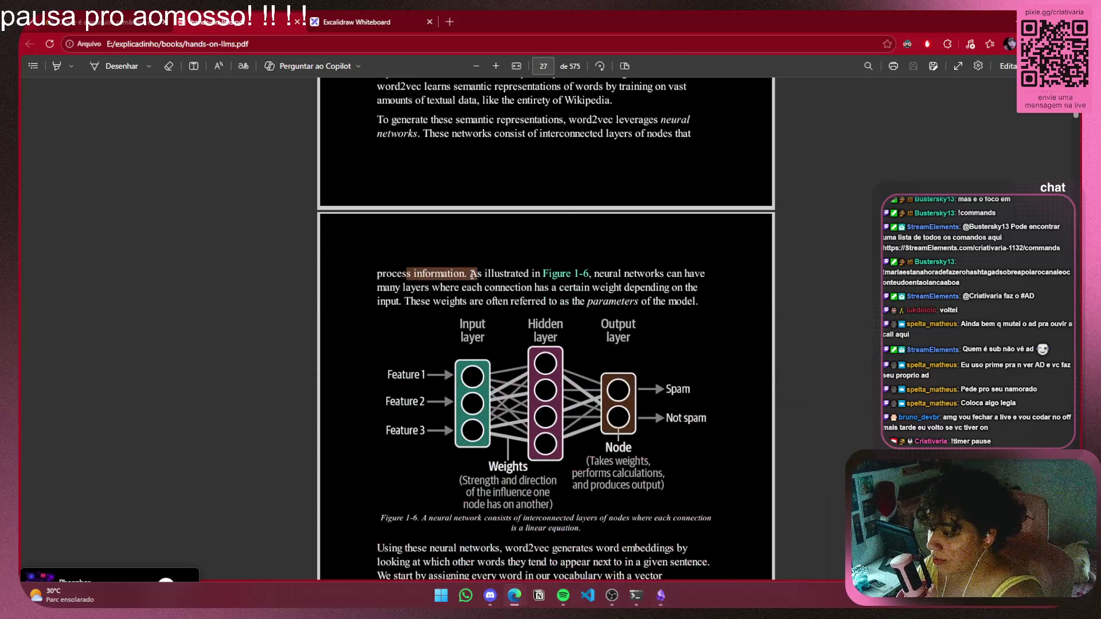
scroll(641, 310, "down", 4)
scroll(641, 311, "up", 1)
scroll(641, 310, "up", 3)
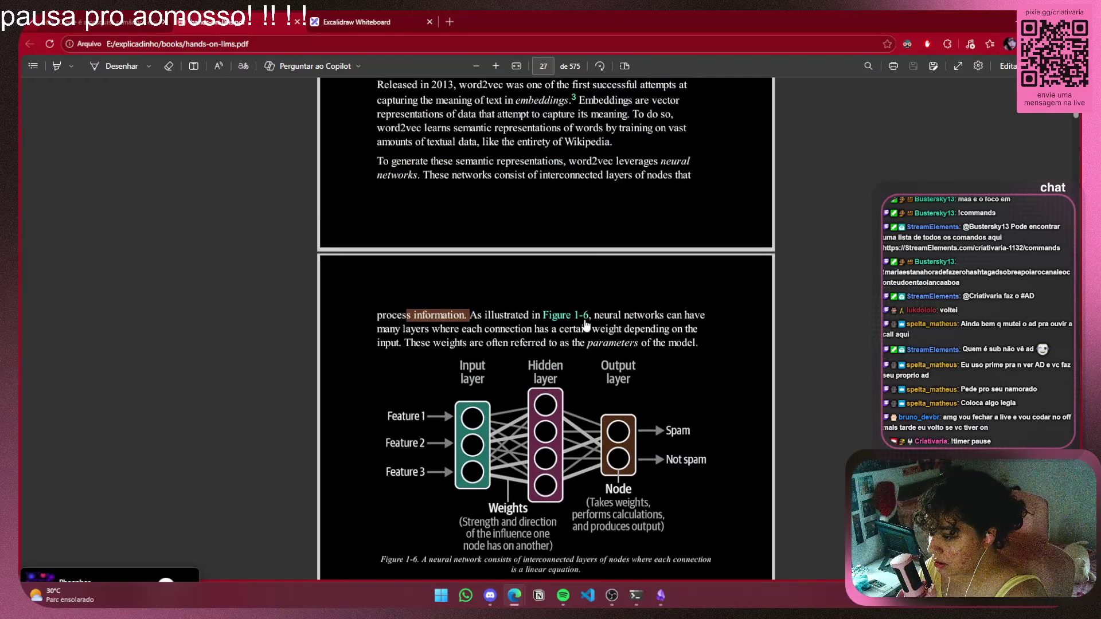
mouse_move(376, 329)
left_mouse_down()
mouse_move(688, 328)
mouse_move(399, 347)
left_mouse_up()
right_click(498, 348)
left_click(810, 373)
left_click(463, 344)
Select the sentence calling weights the model's parameters, then return to the Embeddings note
left_click_drag(464, 344, 713, 346)
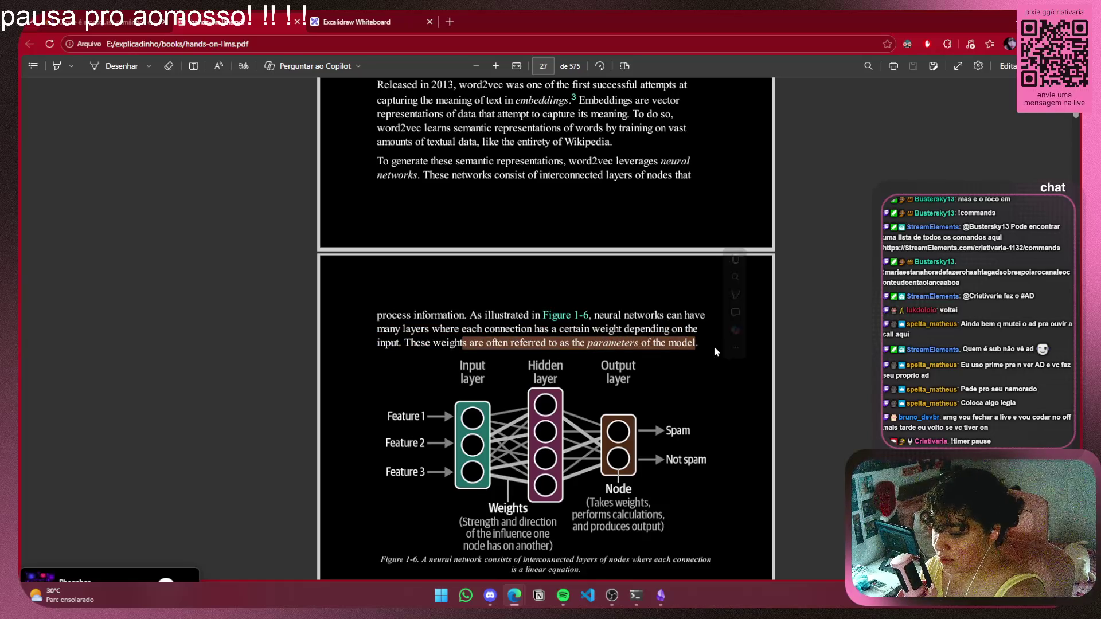
left_click(715, 348)
scroll(701, 359, "down", 1)
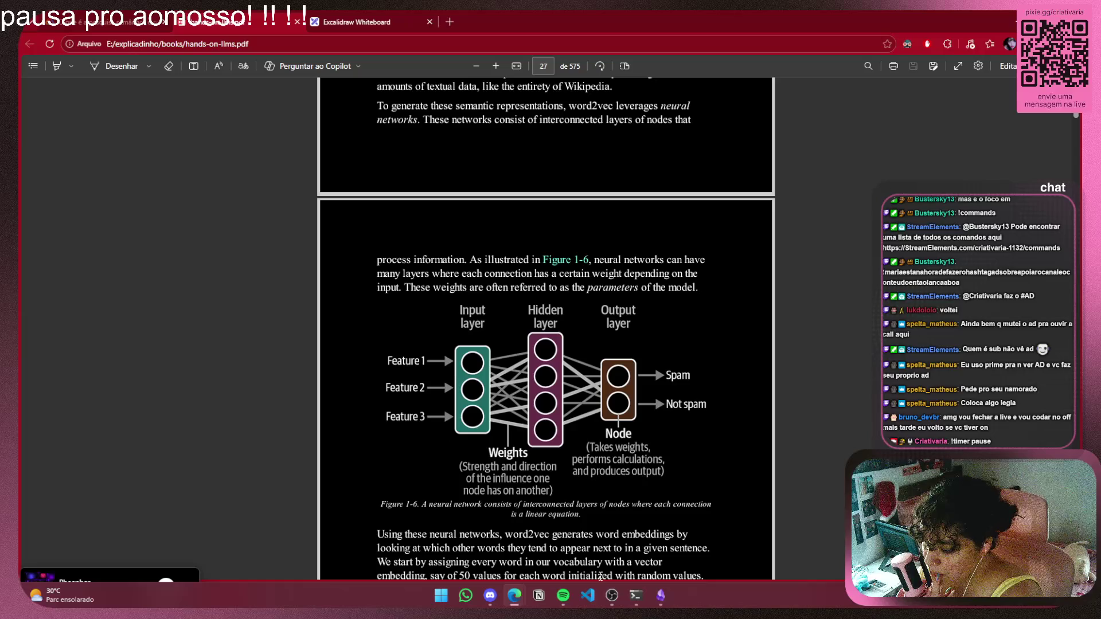
left_click(660, 595)
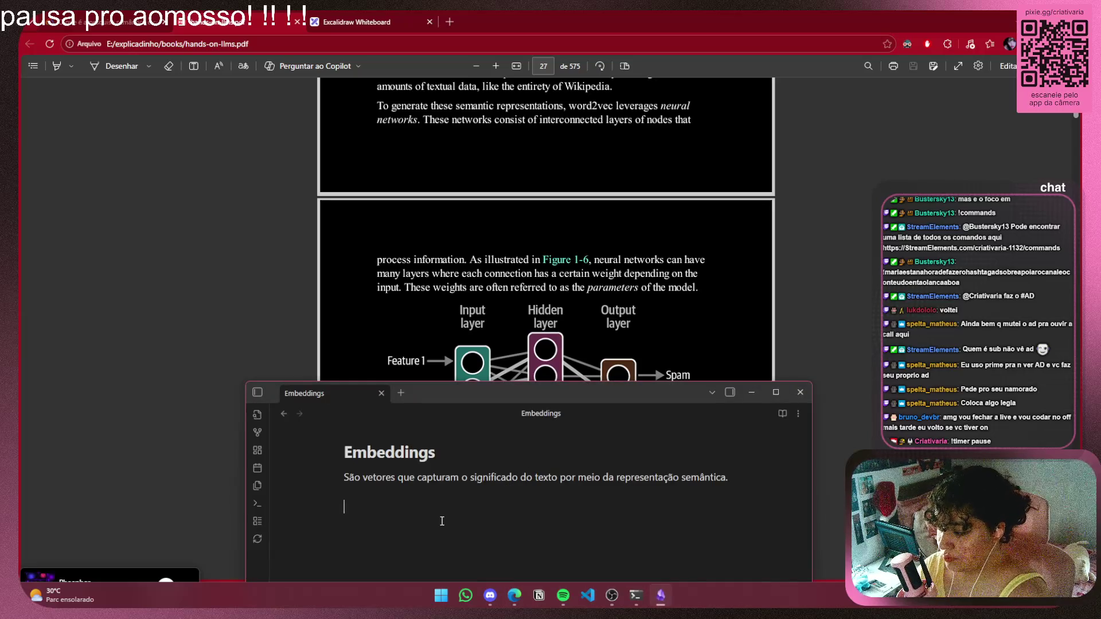
Type a second line: 'essas representações semanticas são feitas por uma rede neural'
type("Esse")
key("BackSpace")
key("BackSpace")
type("ess")
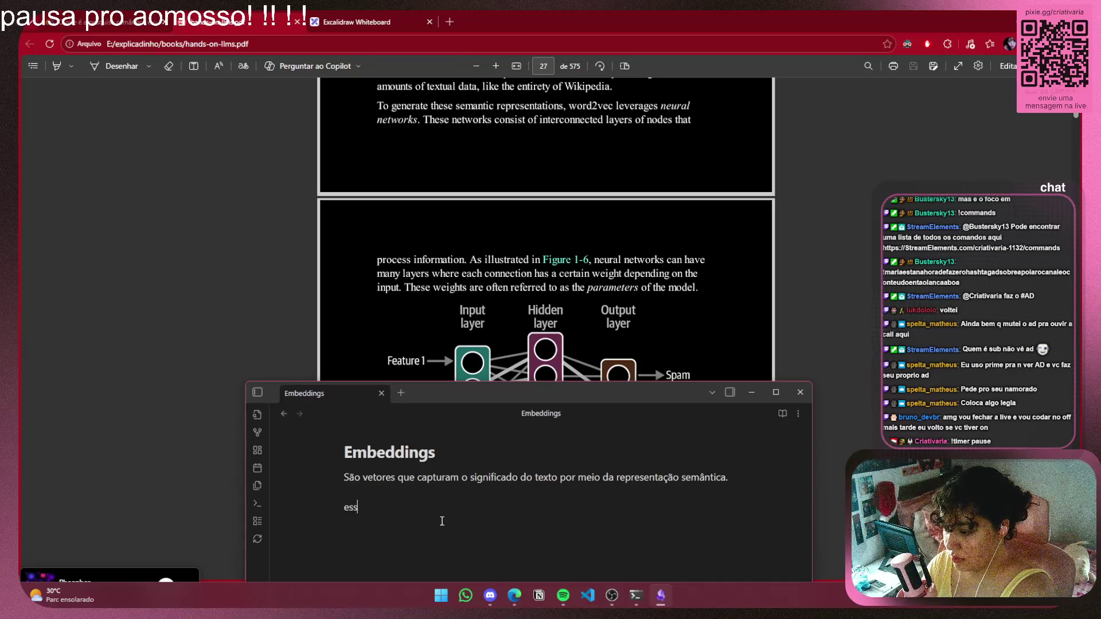
type("aas")
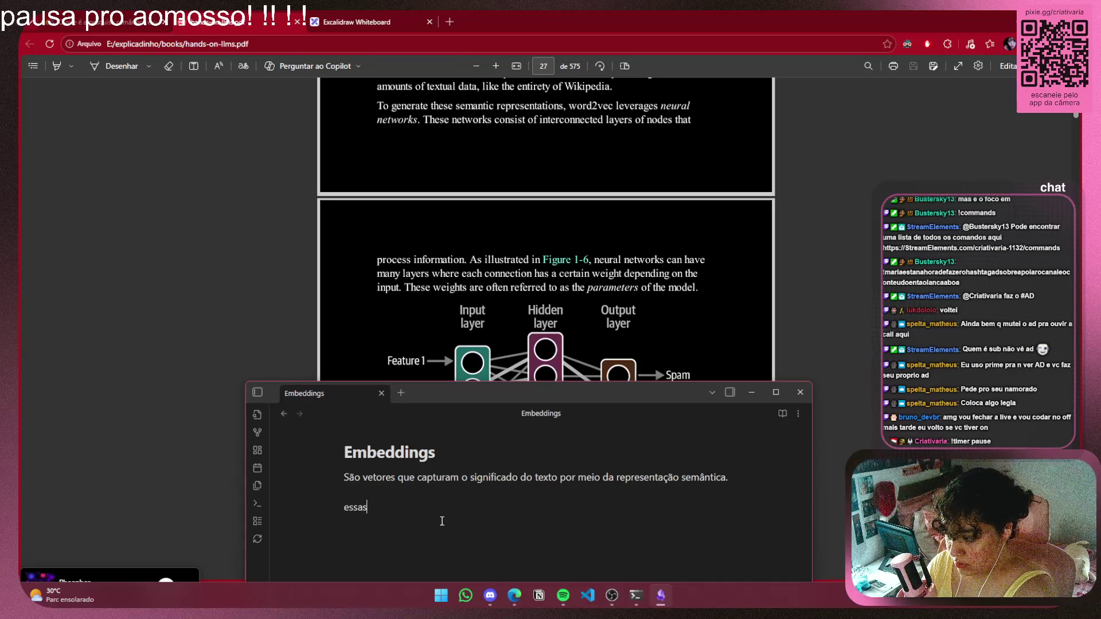
type(" representa")
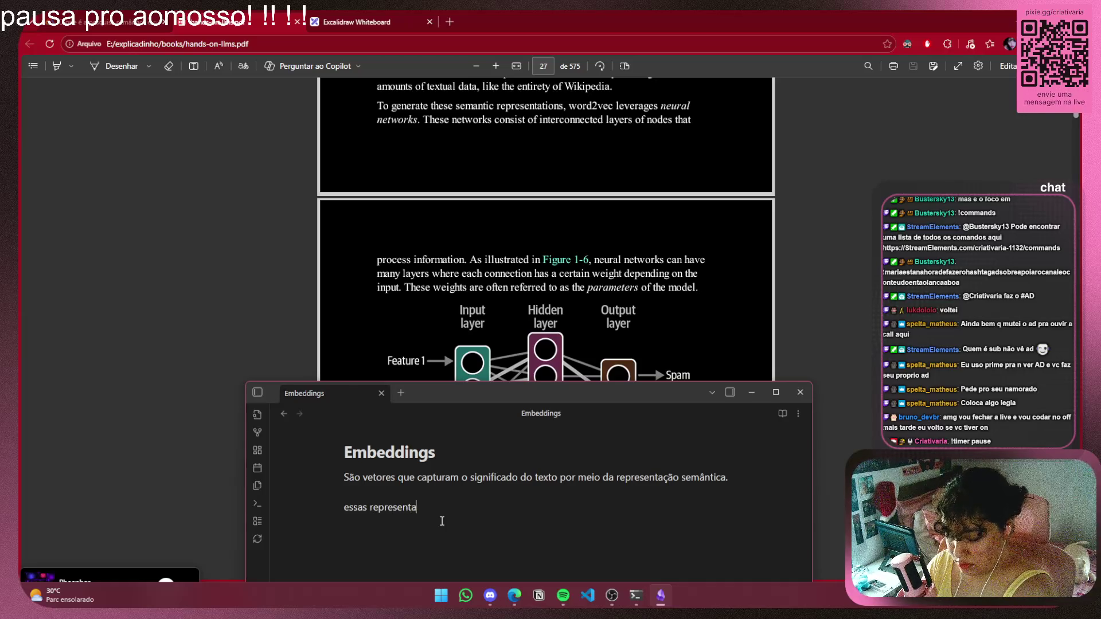
type("ções sema")
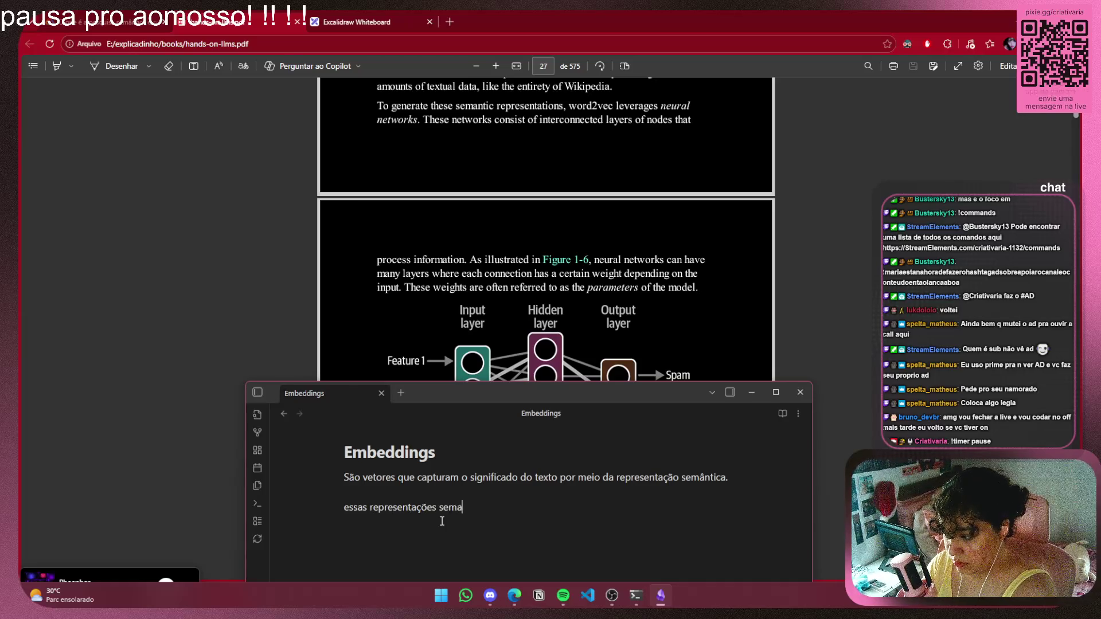
type("ntivasas ")
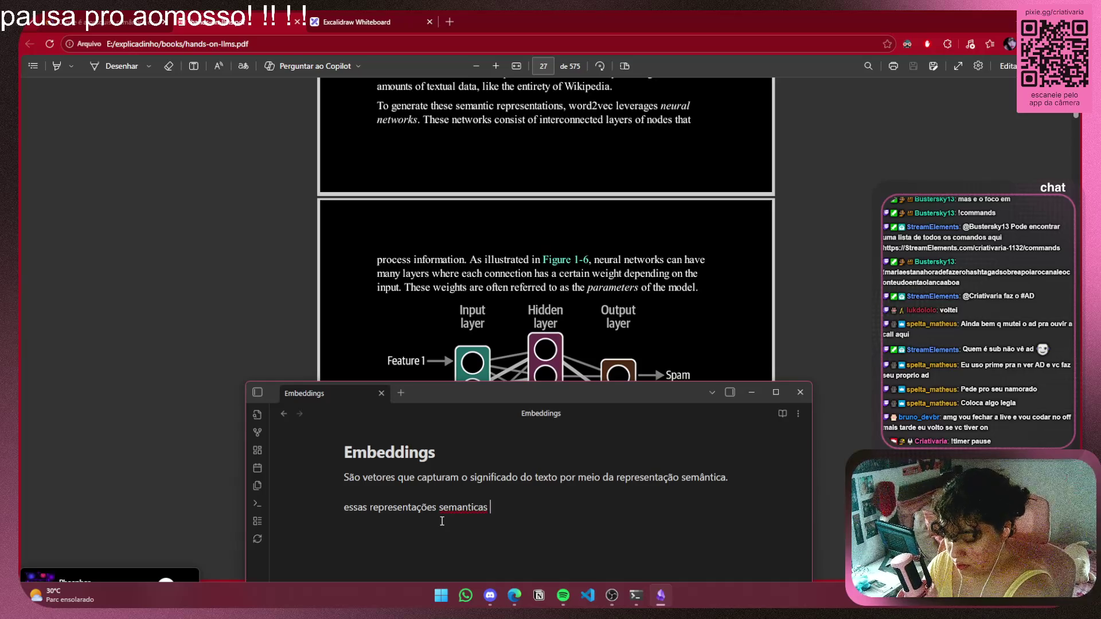
type("são feitas ")
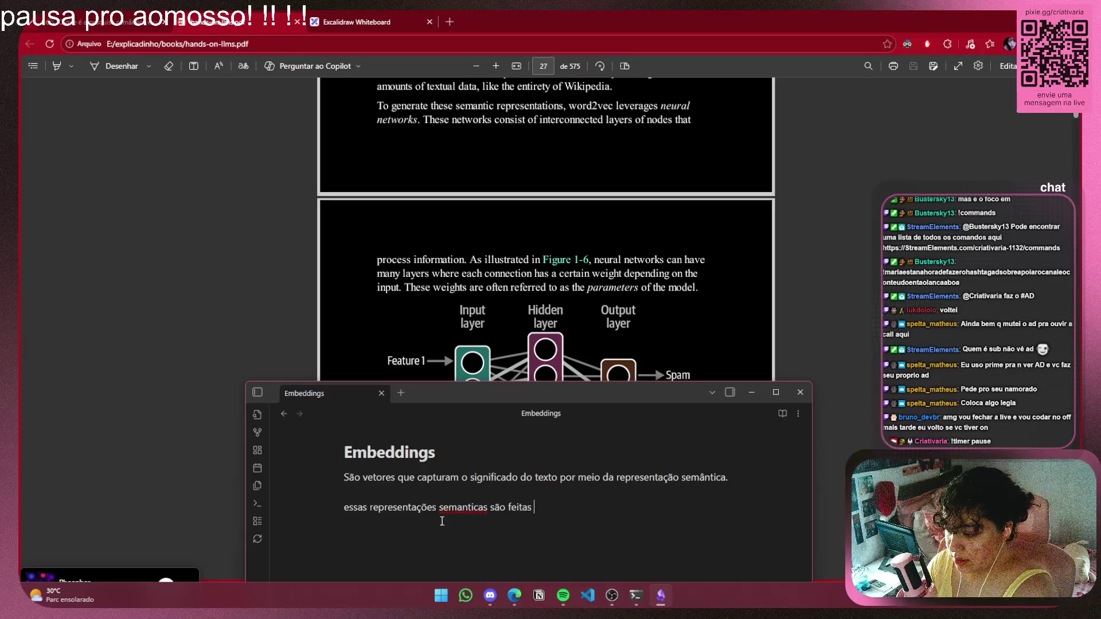
type("pouma ")
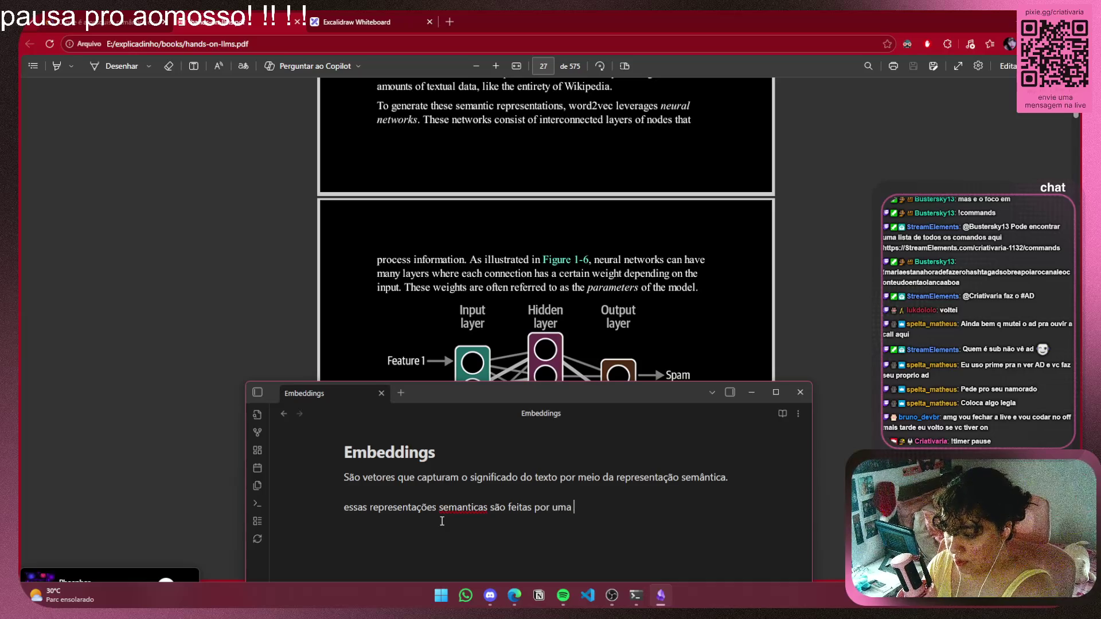
type("rede neo")
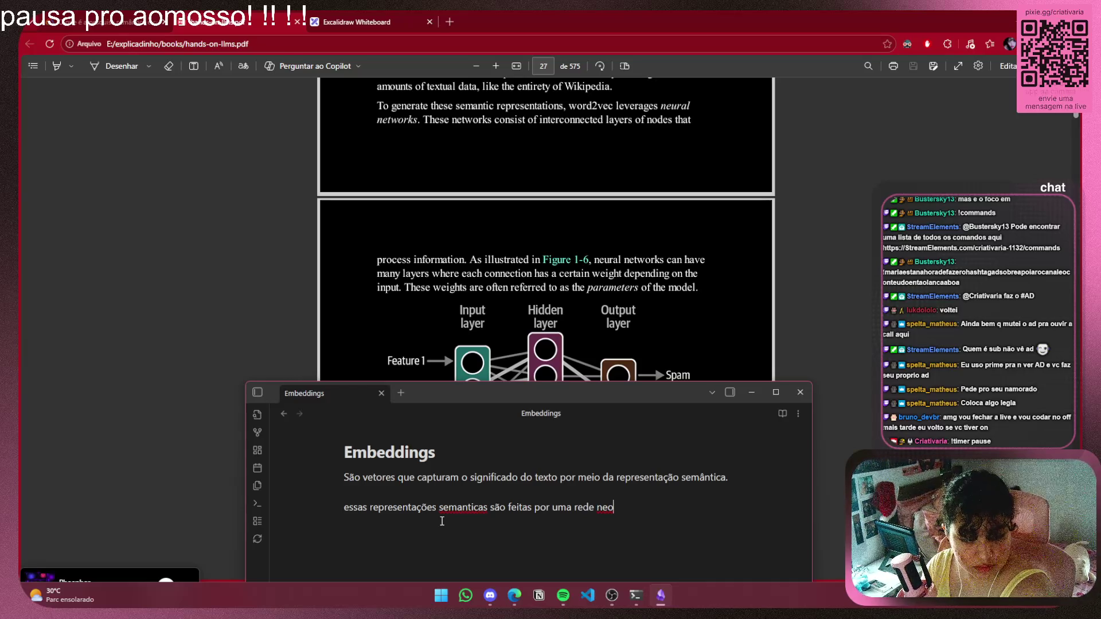
type("ural")
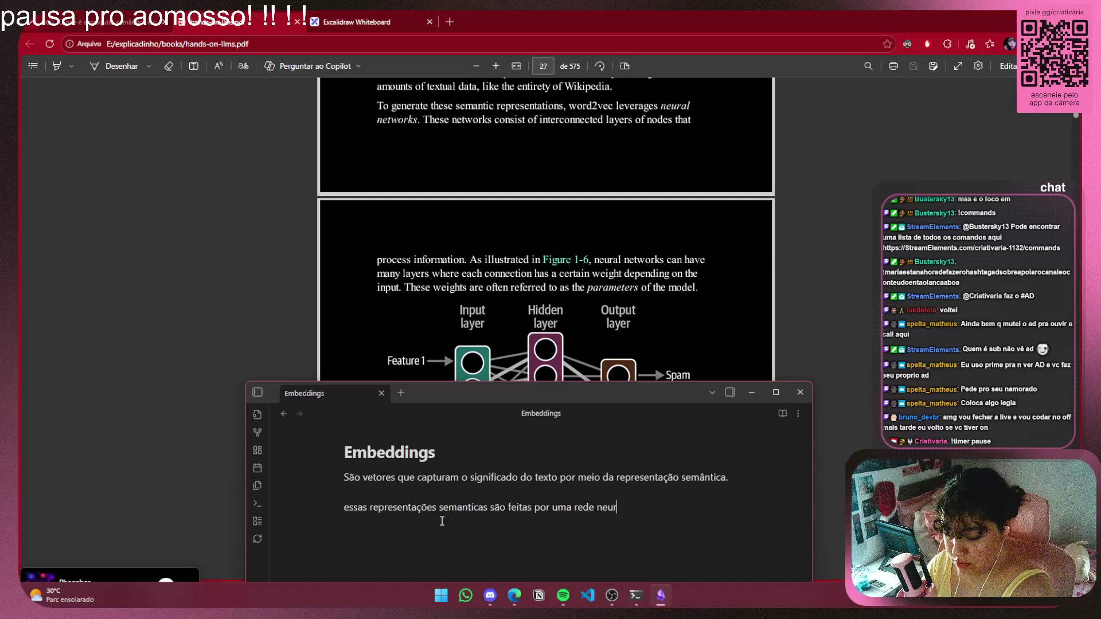
Correct 'semanticas' to 'semânticas' using the spelling suggestion
right_click(463, 508)
left_click(494, 521)
left_click(676, 513)
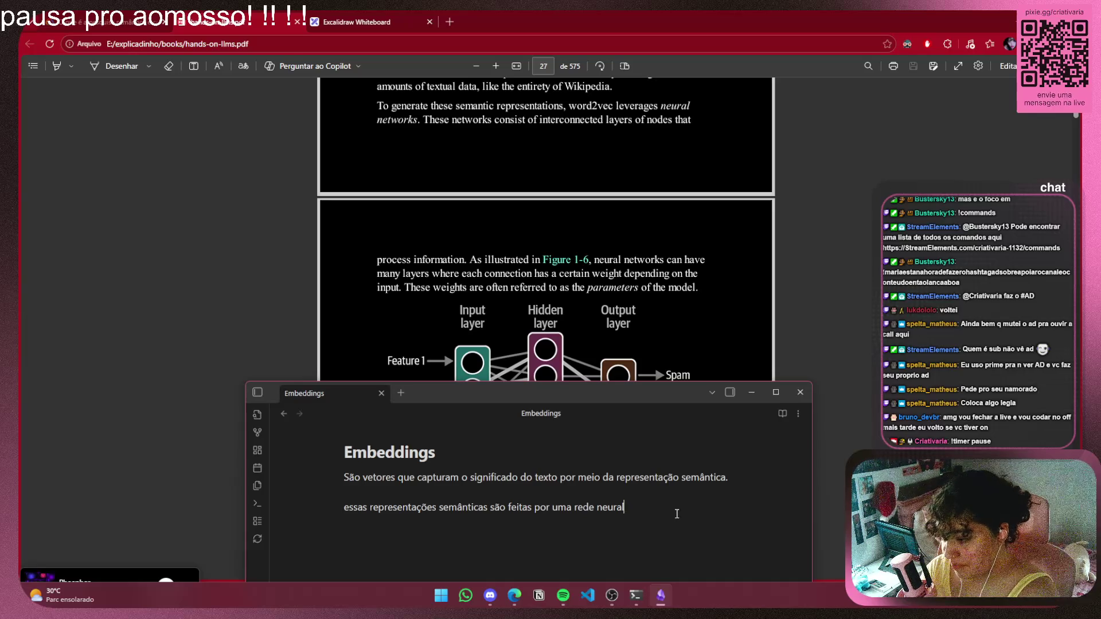
Extend the line after 'rede neural' with 'que tem muitas camadas, aonde cada'
type(" que po")
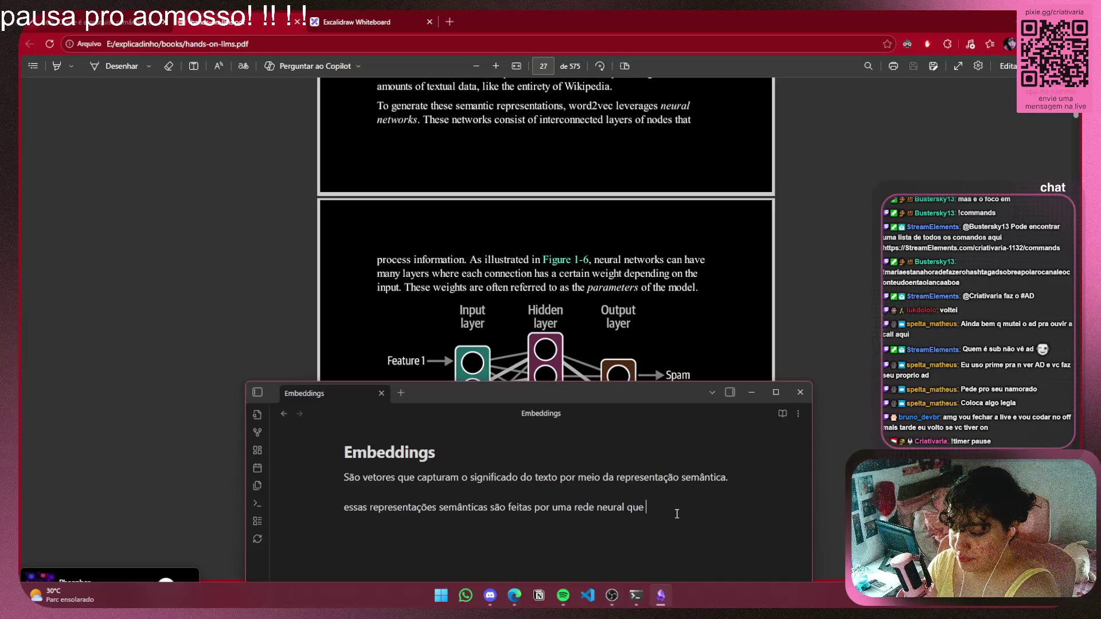
type("t")
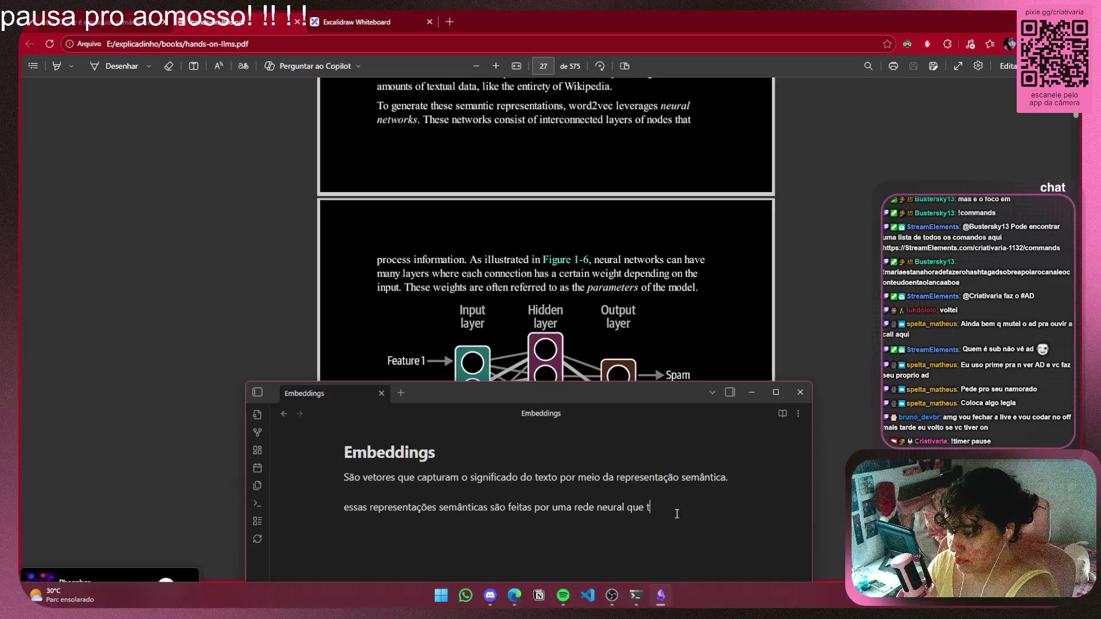
type("em milh")
key("BackSpace")
key("BackSpace")
key("BackSpace")
type("as camadas")
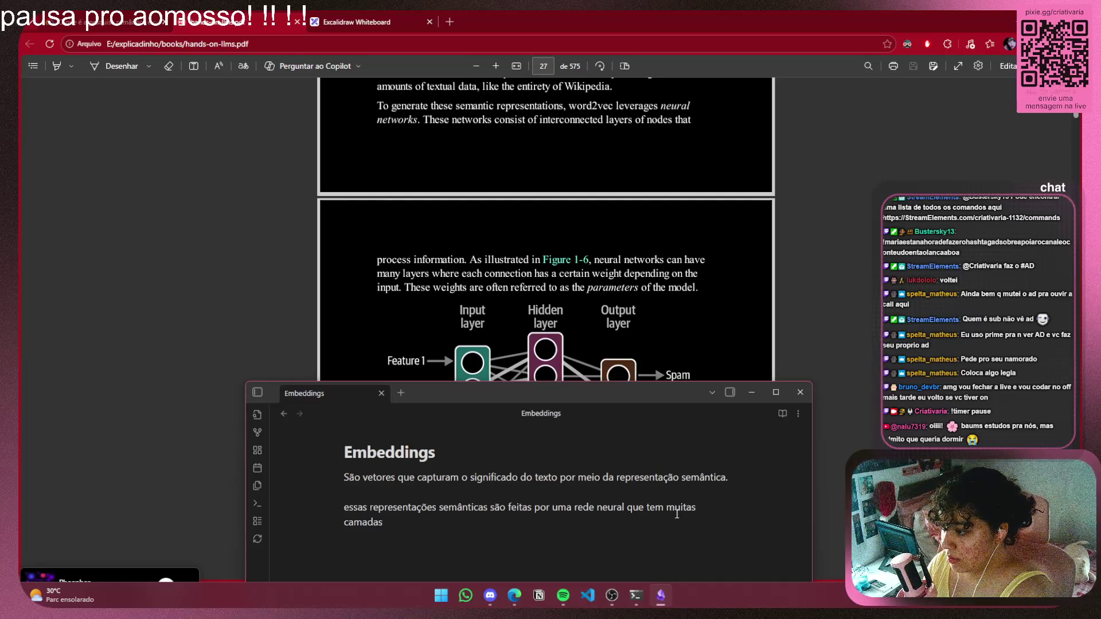
type(", aonde cada")
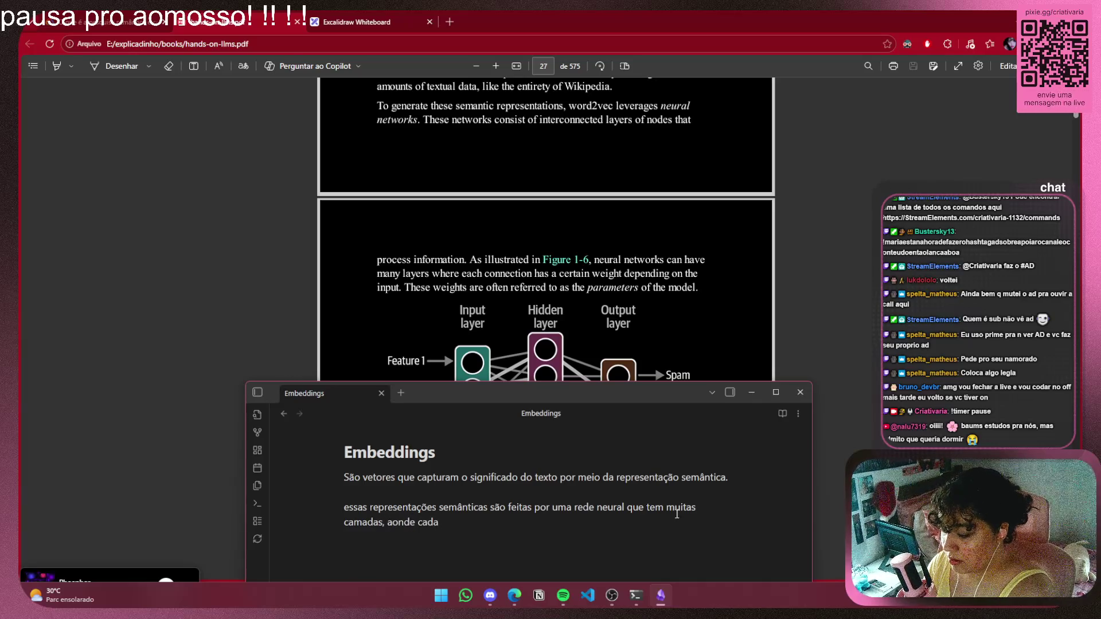
Continue with 'conexão tem um certo peso dependendo do input, esses pesos são os parametros do'
key("BackSpace")
key("BackSpace")
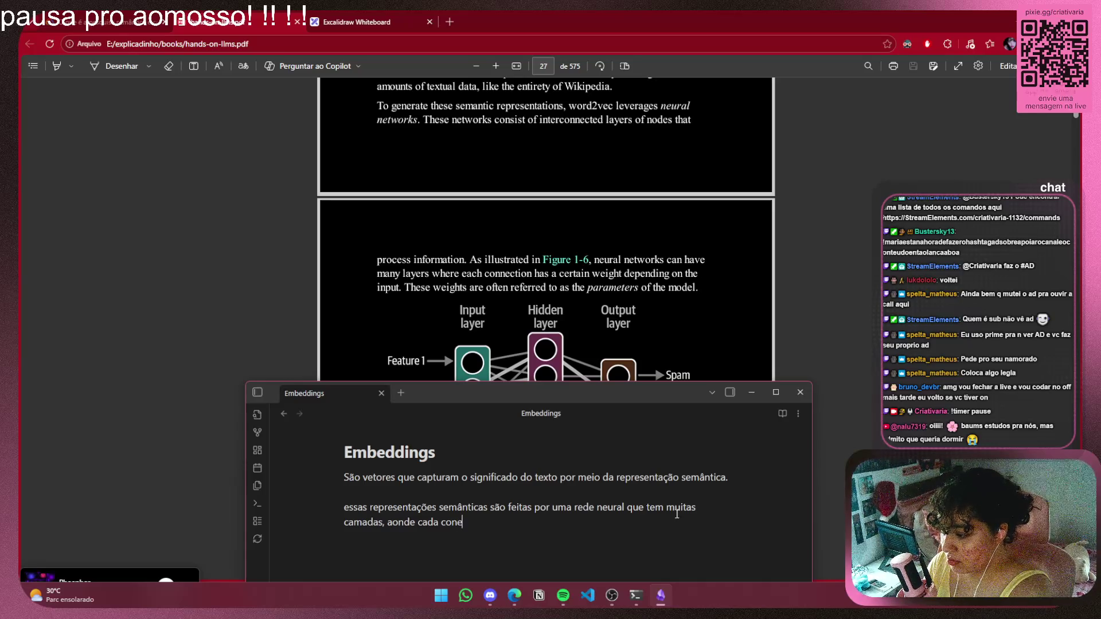
type("exão")
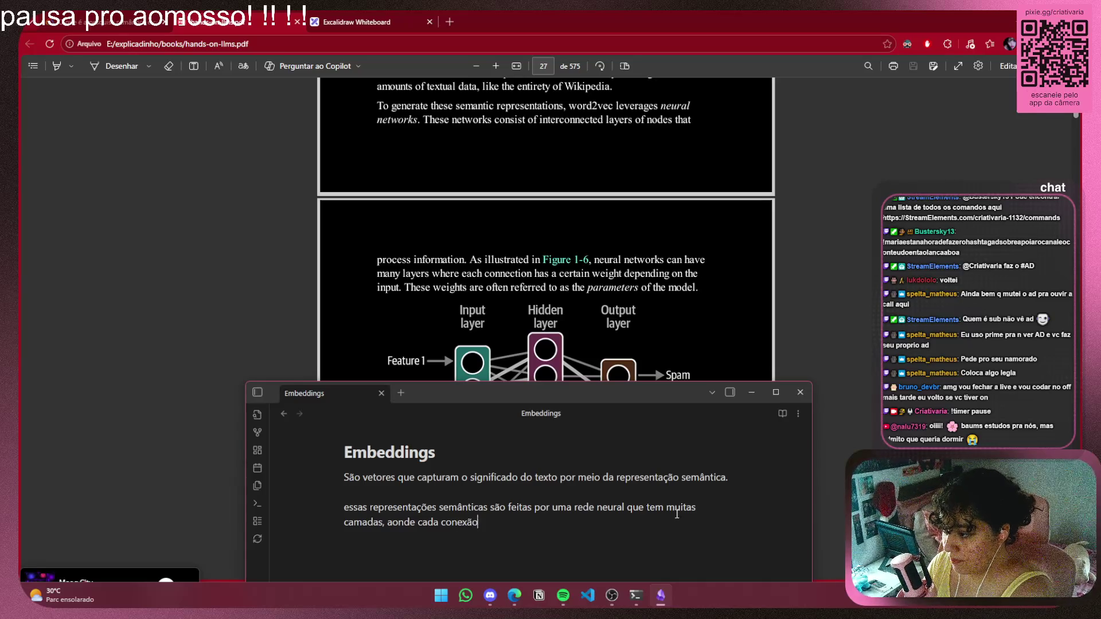
type(" te m um")
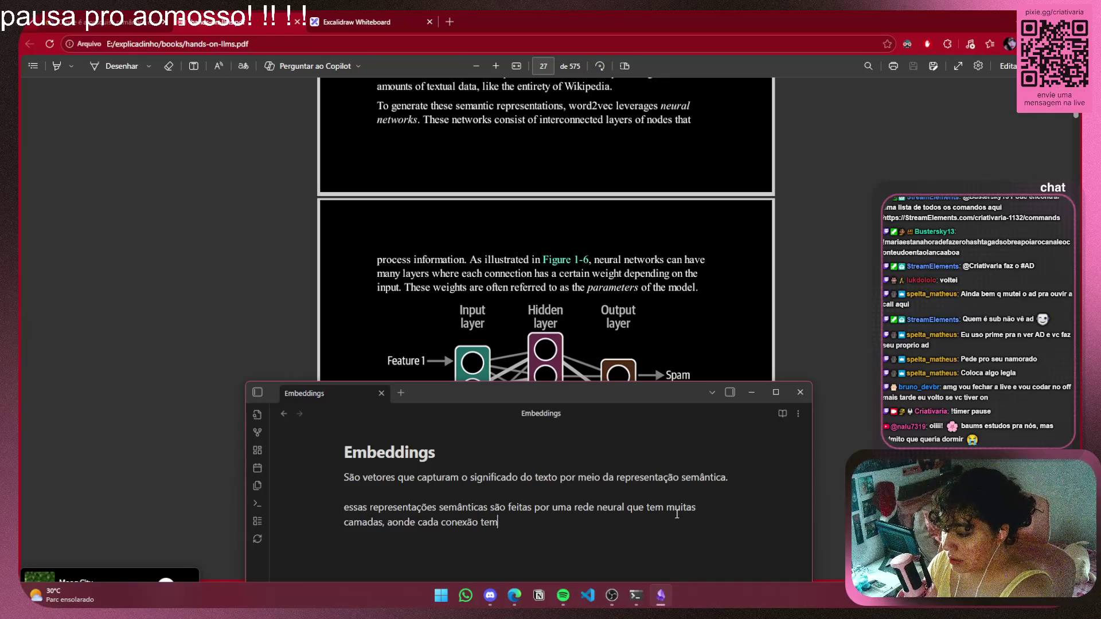
type("o ")
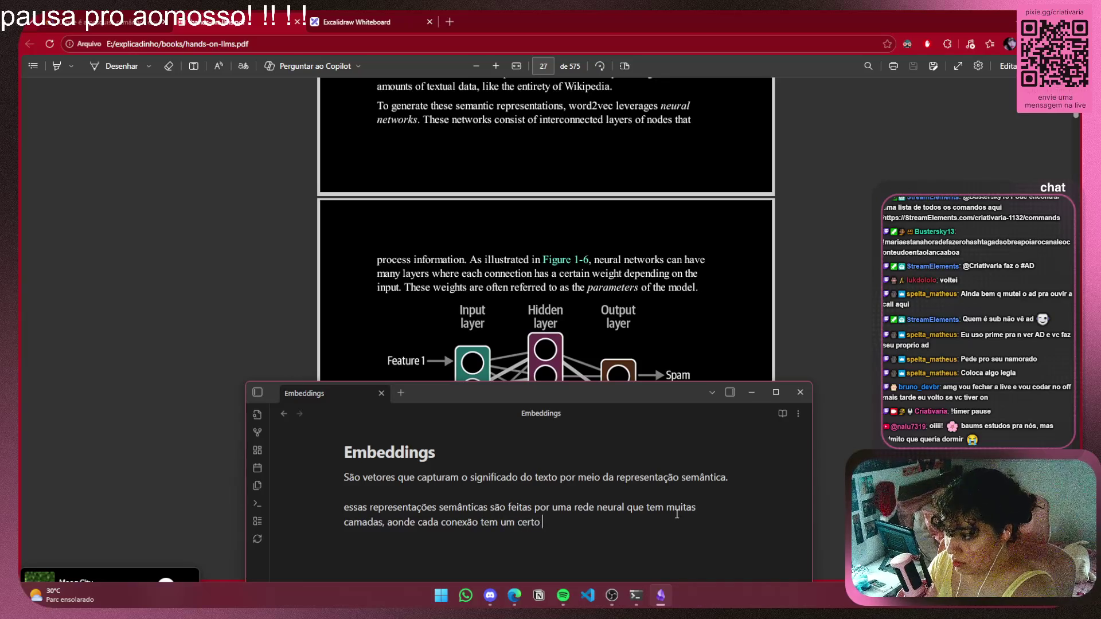
type("peso dependendo doin")
type("put")
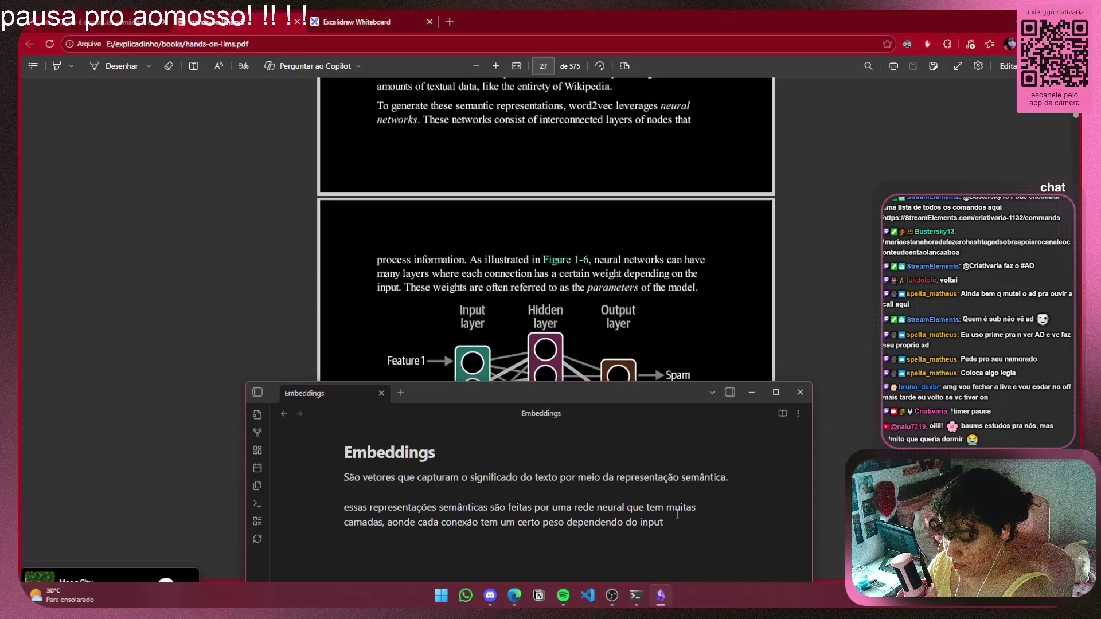
type(", ess")
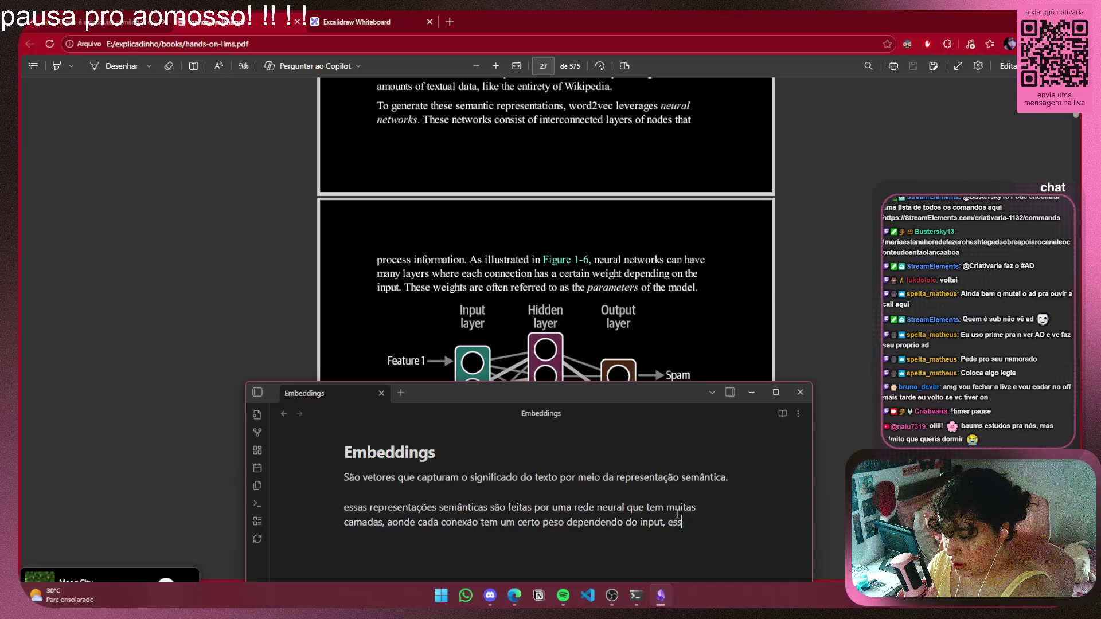
type("es peso")
type("s são os para")
type("metros d")
type("o")
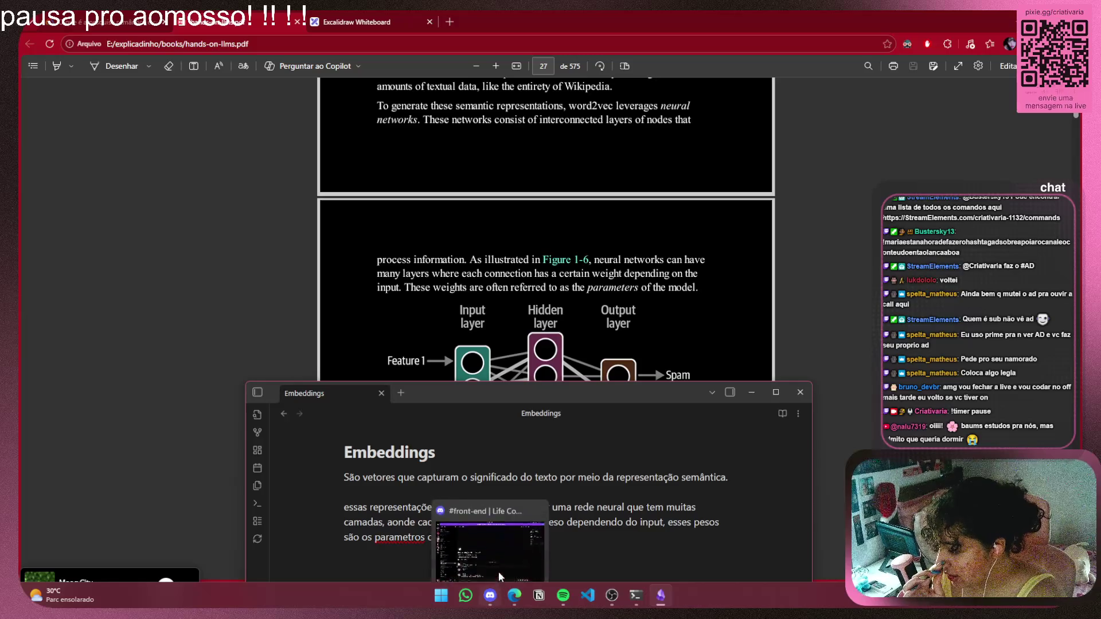
mouse_move(506, 536)
left_mouse_down()
mouse_move(699, 513)
mouse_move(626, 507)
left_mouse_up()
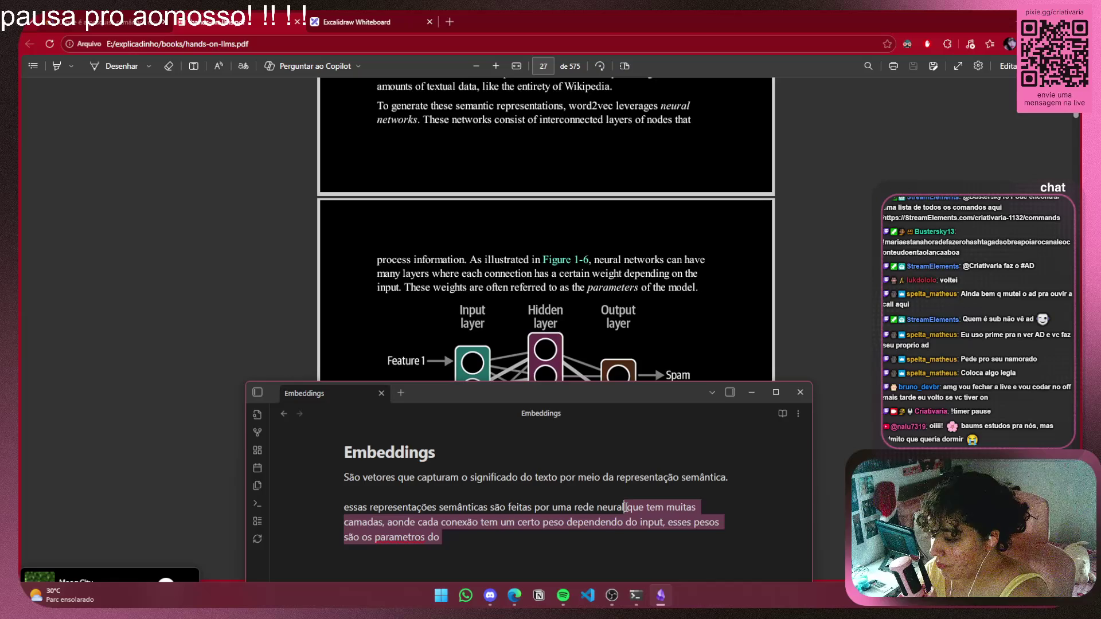
Delete everything after 'rede neural' so the line ends '…feitas por uma rede neural', then select 'uma'
left_click(452, 543)
mouse_move(444, 537)
left_mouse_down()
mouse_move(676, 507)
mouse_move(626, 507)
left_mouse_up()
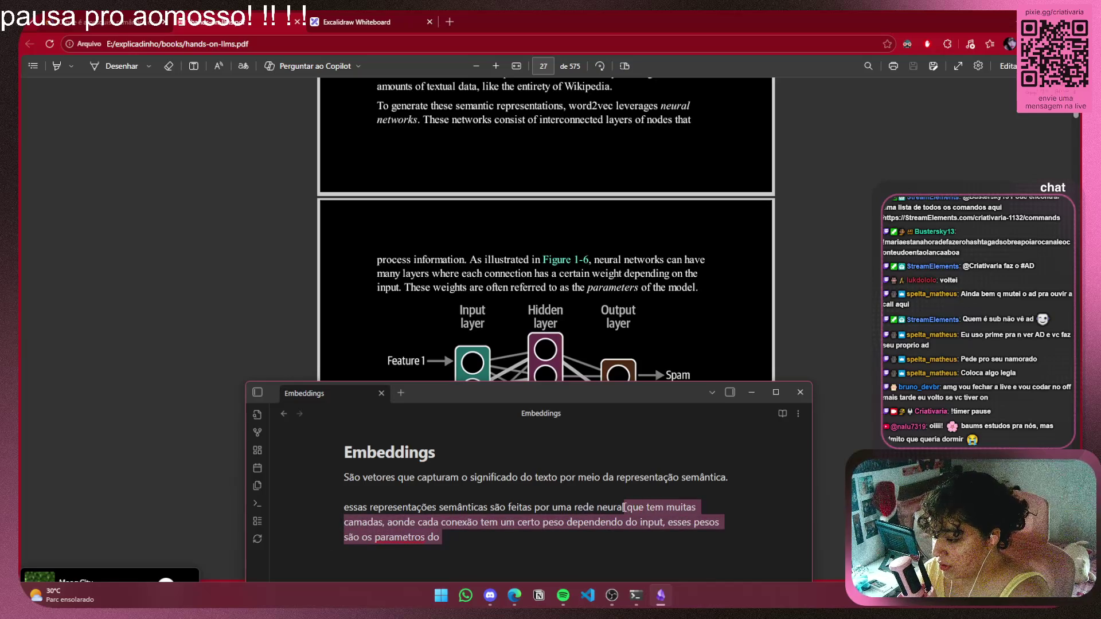
key("BackSpace")
scroll(624, 275, "down", 5)
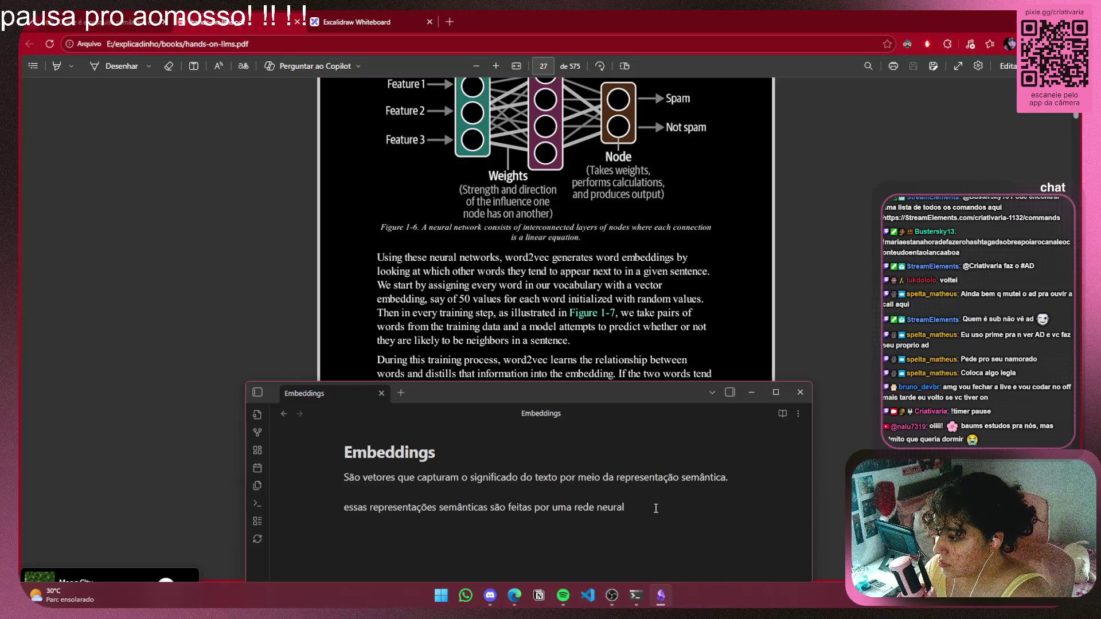
left_click_drag(571, 507, 555, 510)
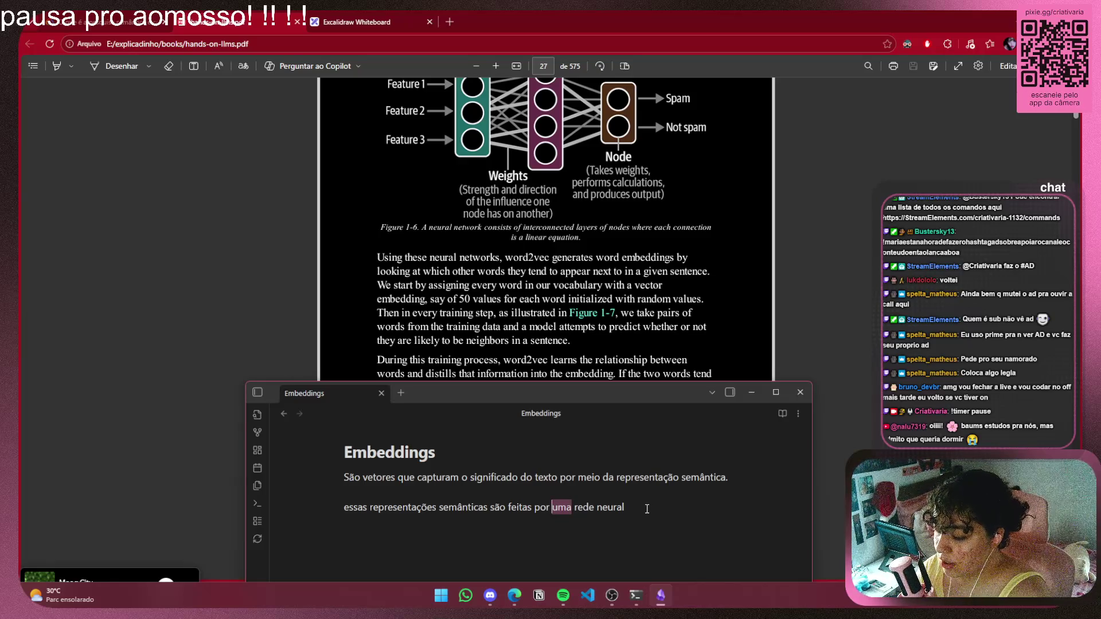
scroll(625, 341, "up", 5)
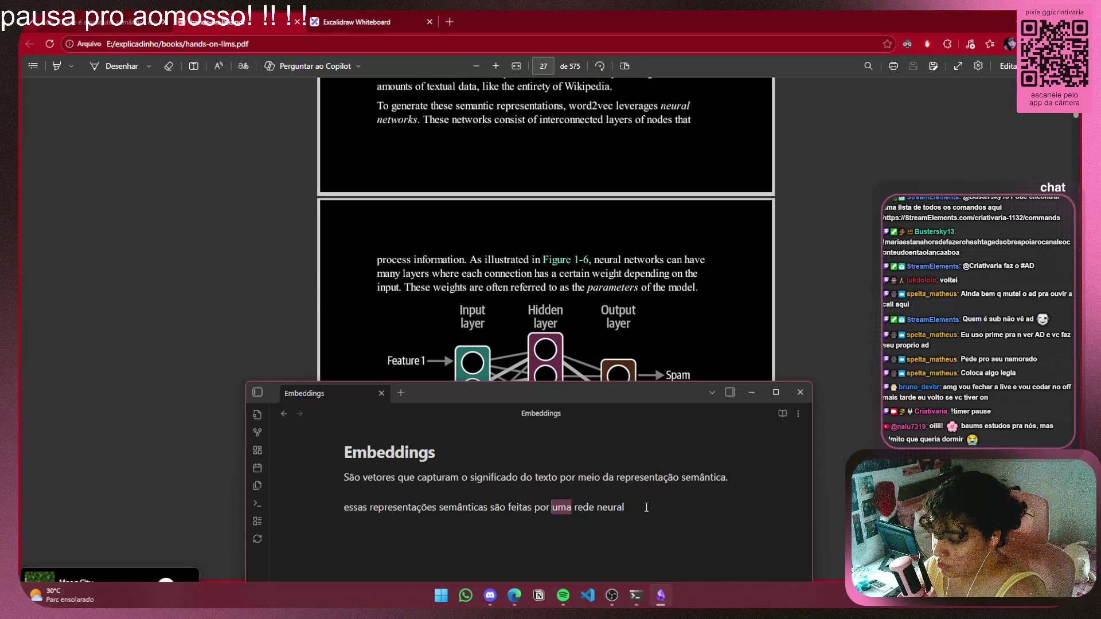
Remove 'uma' and pluralise the ending to 'por redes neurais'
key("BackSpace")
key("ctrl+Right")
type("s")
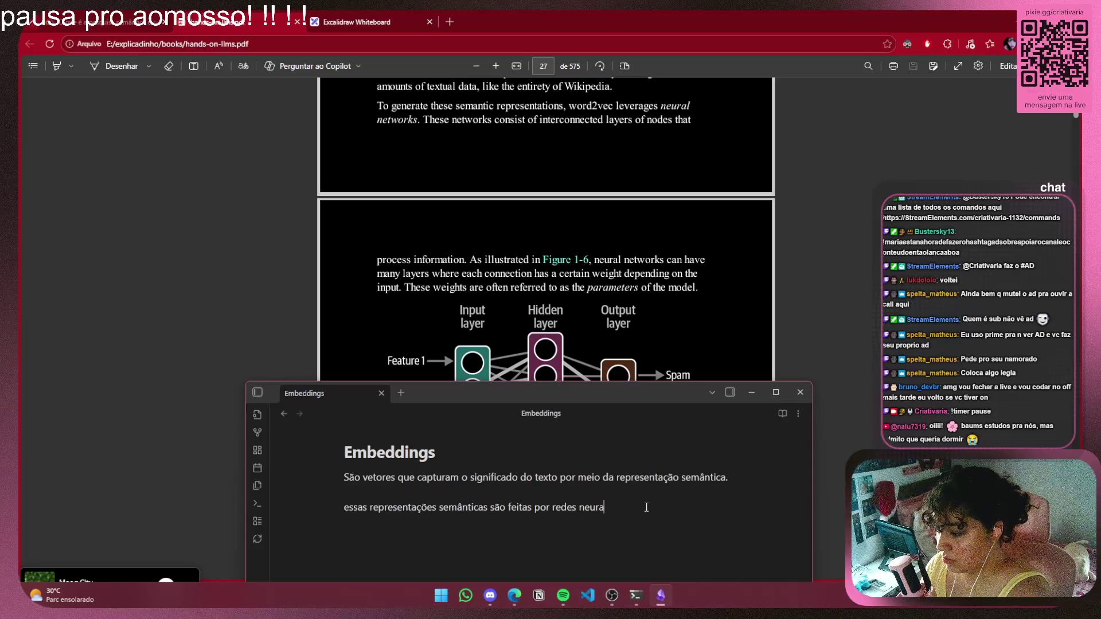
key("BackSpace")
type("is")
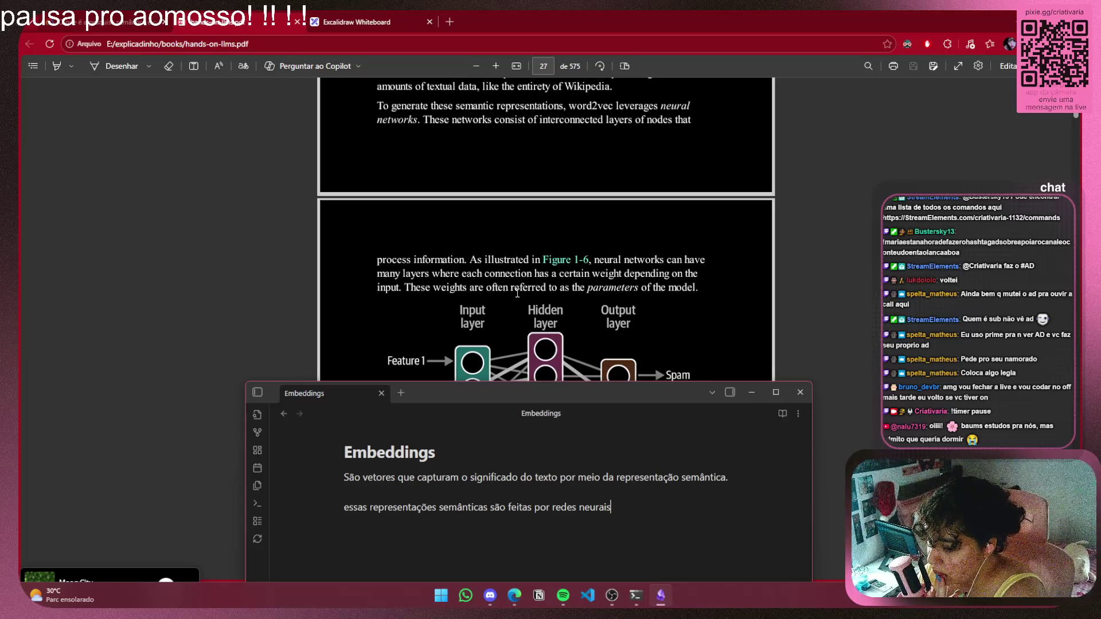
left_click(466, 596)
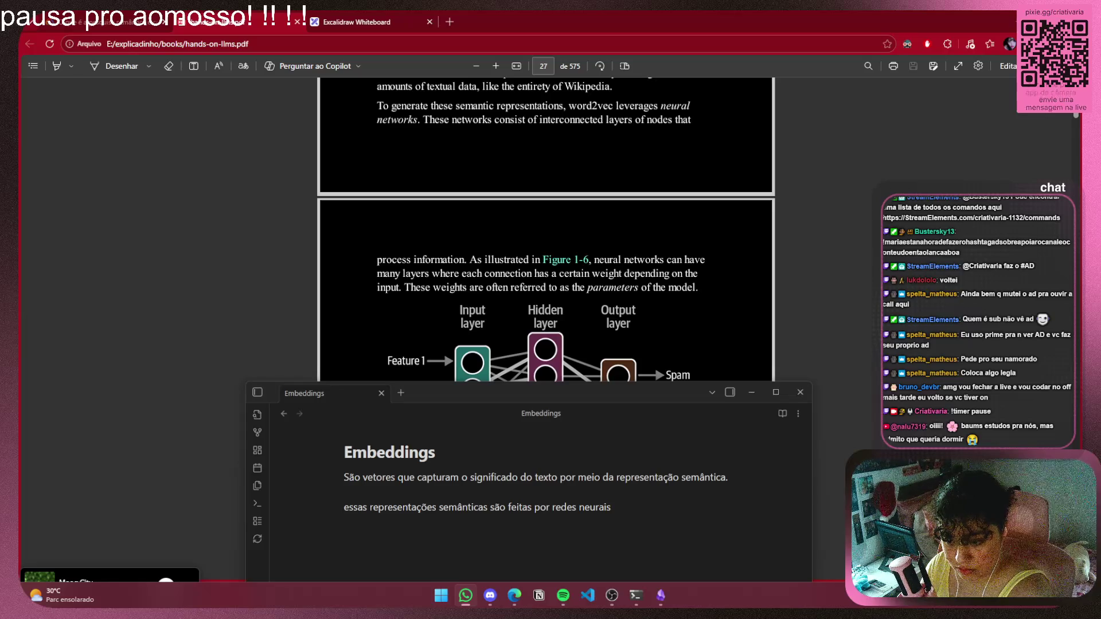
key("alt+Tab")
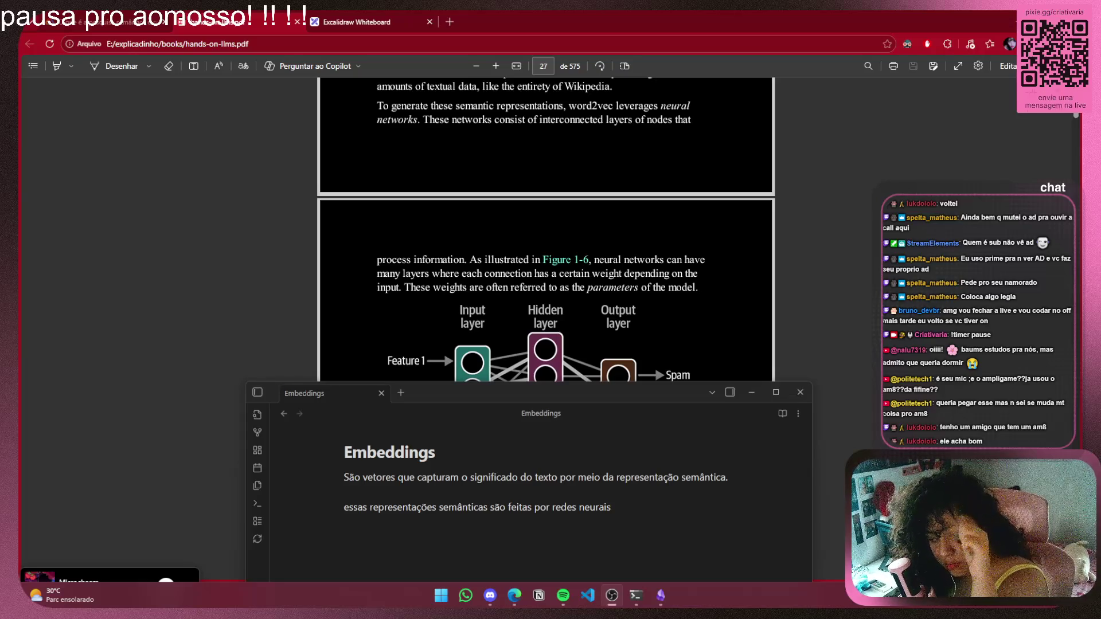
left_click(356, 22)
scroll(815, 402, "right", 1)
scroll(745, 344, "down", 2)
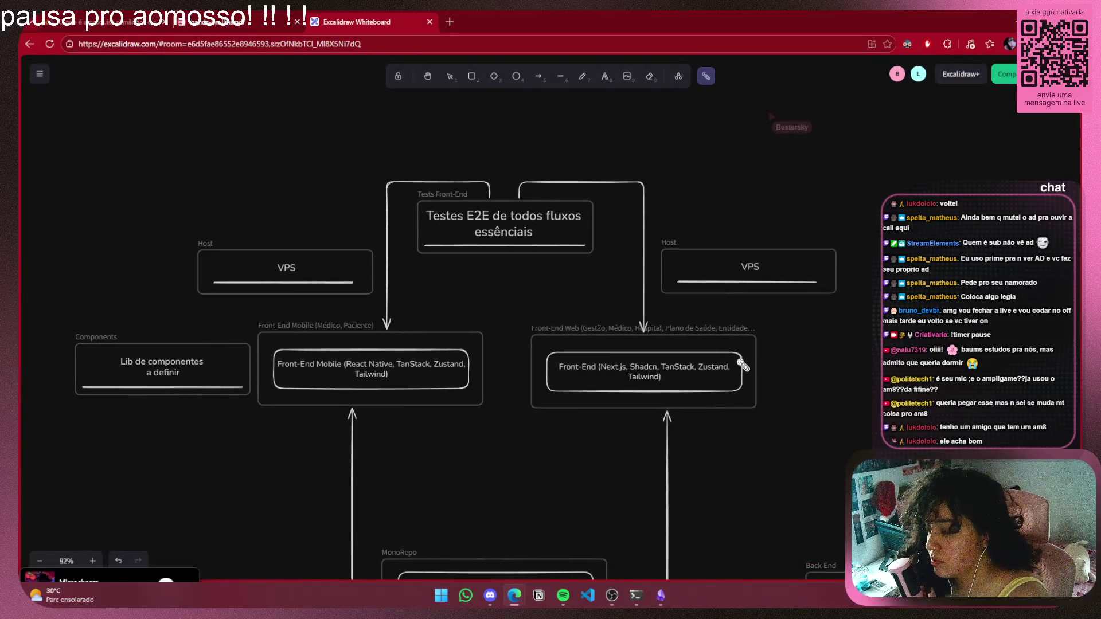
scroll(737, 295, "down", 10)
scroll(652, 331, "up", 8)
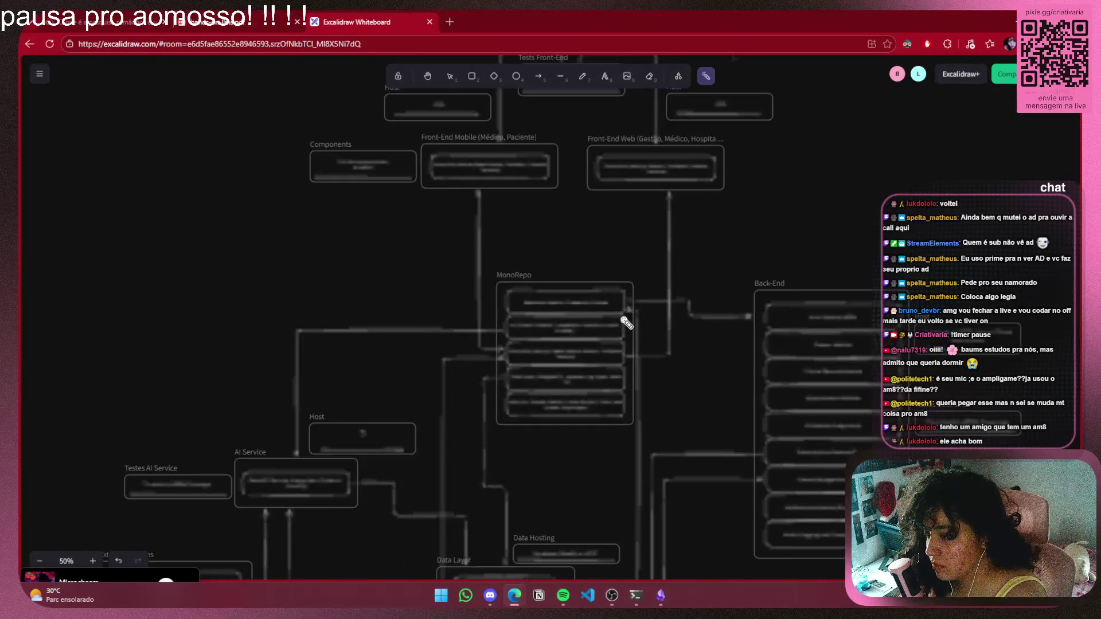
mouse_move(518, 605)
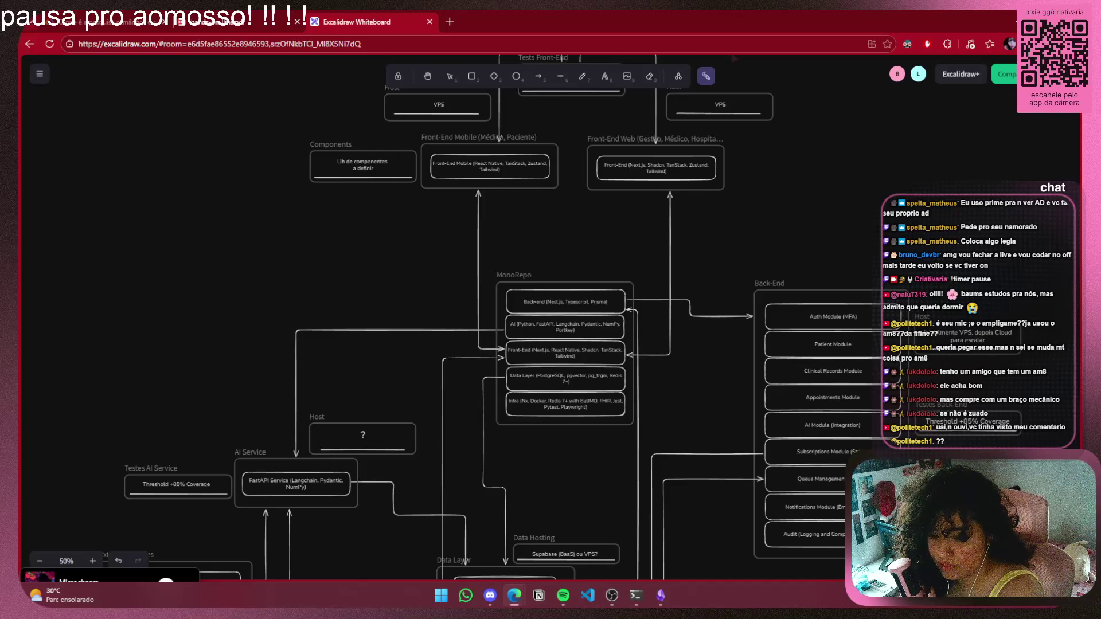
scroll(690, 408, "up", 5)
Return to the hands-on-llms PDF, scroll past Figure 1-6, and restore the Embeddings note
mouse_move(667, 449)
left_mouse_down()
mouse_move(669, 470)
mouse_move(649, 449)
mouse_move(629, 325)
left_mouse_up()
mouse_move(491, 597)
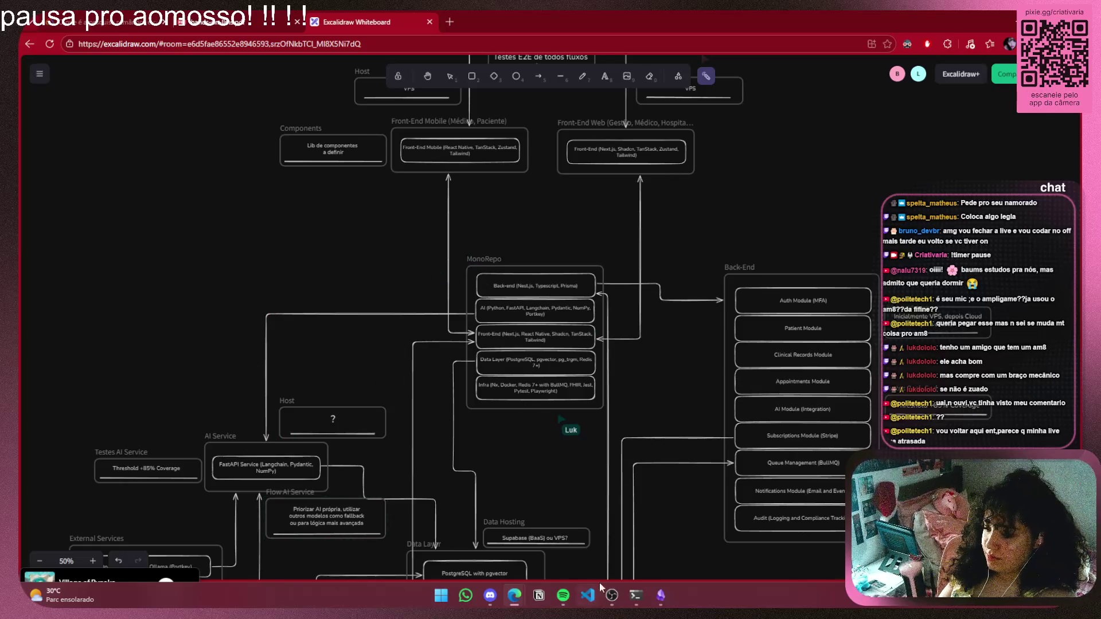
left_click(248, 22)
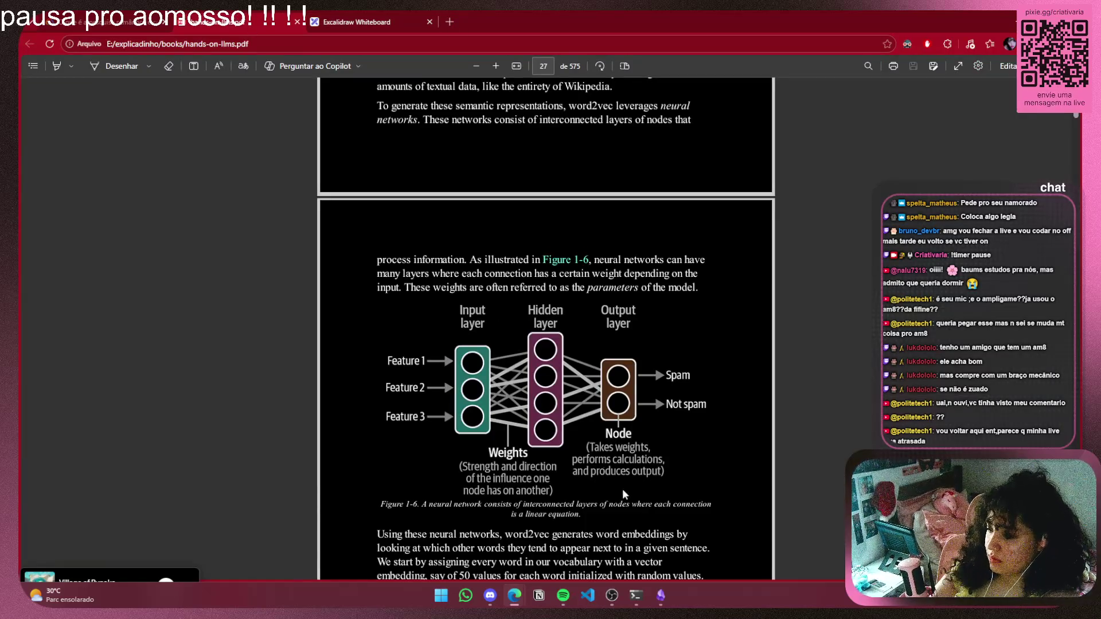
scroll(679, 265, "down", 4)
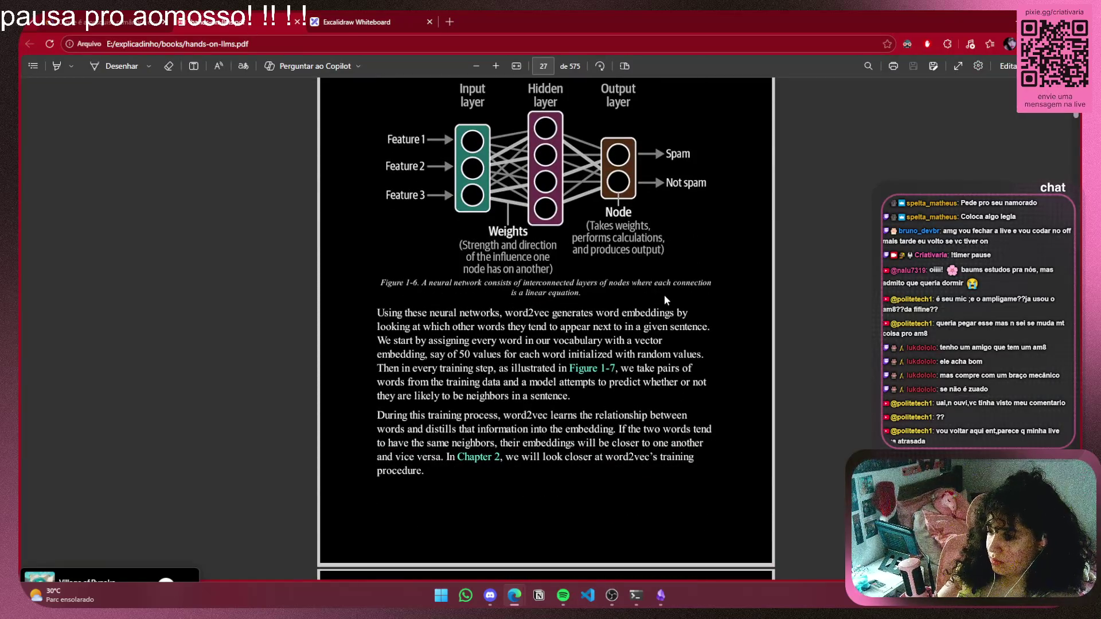
left_click(660, 595)
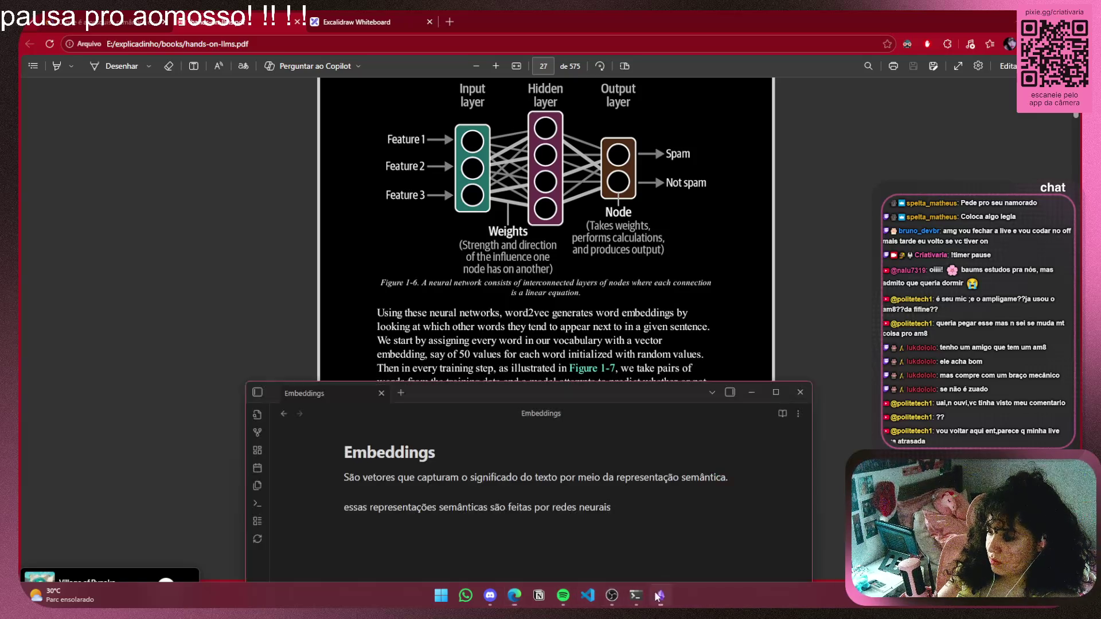
Select the note's line about semantic representations and neural networks, then minimize Obsidian
left_click_drag(613, 507, 339, 508)
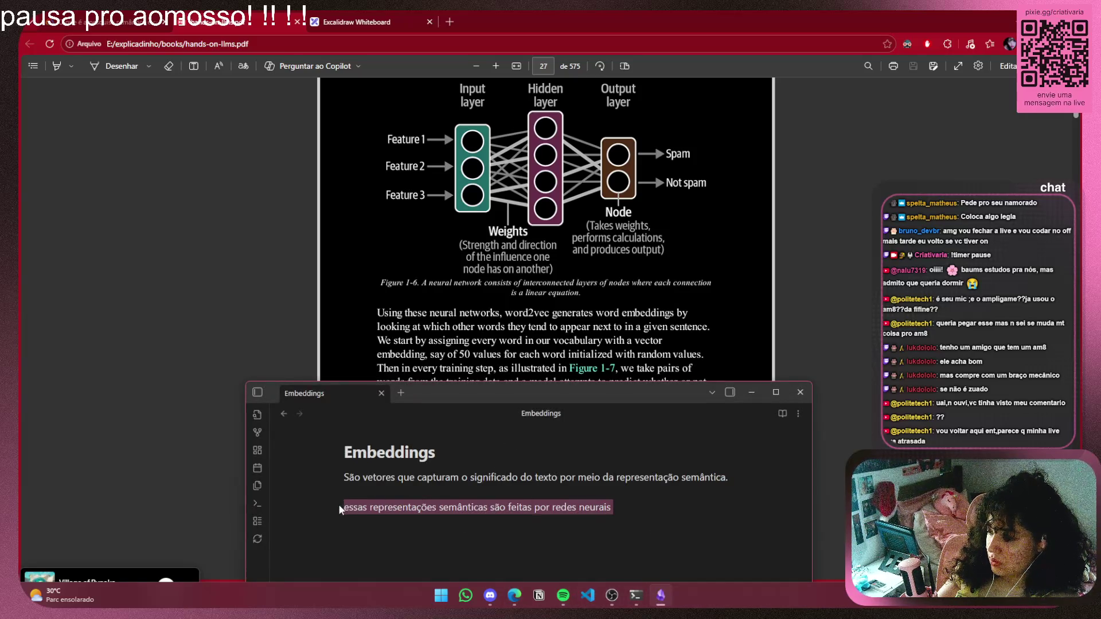
left_click(746, 394)
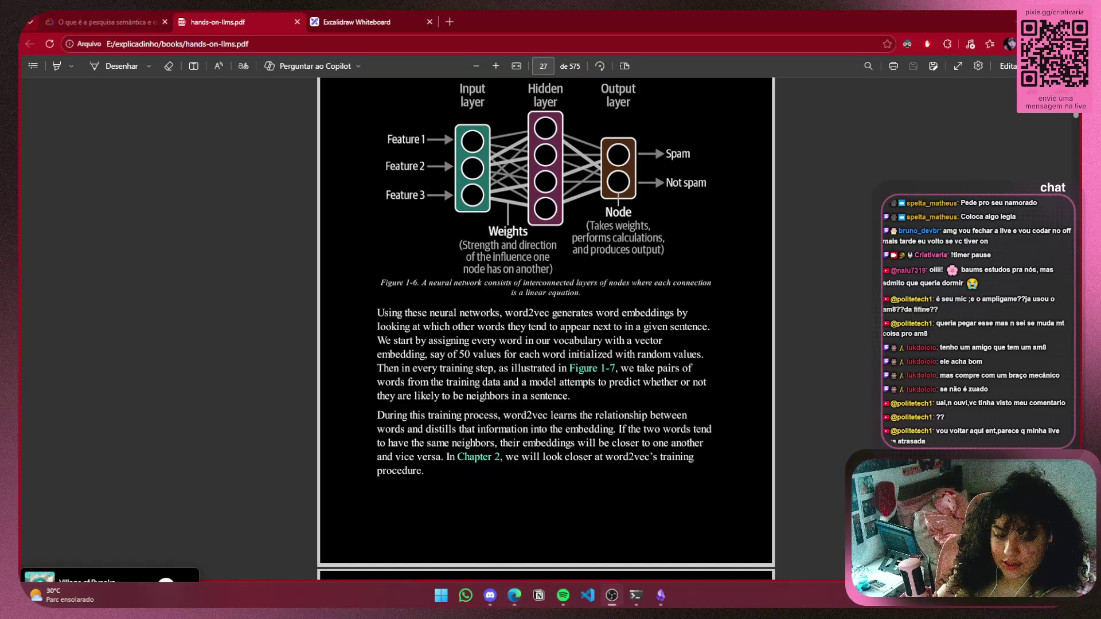
Scroll the PDF from page 27 to page 28, showing Figure 1-7 and Figure 1-8's embeddings table
left_click(649, 447)
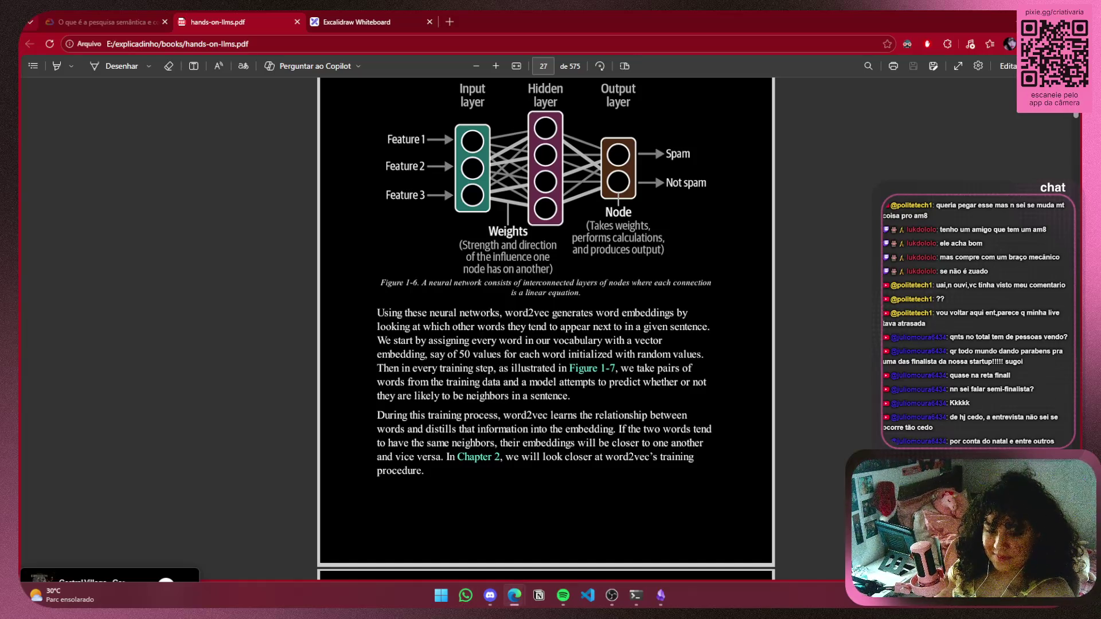
scroll(607, 486, "down", 8)
scroll(607, 486, "down", 1)
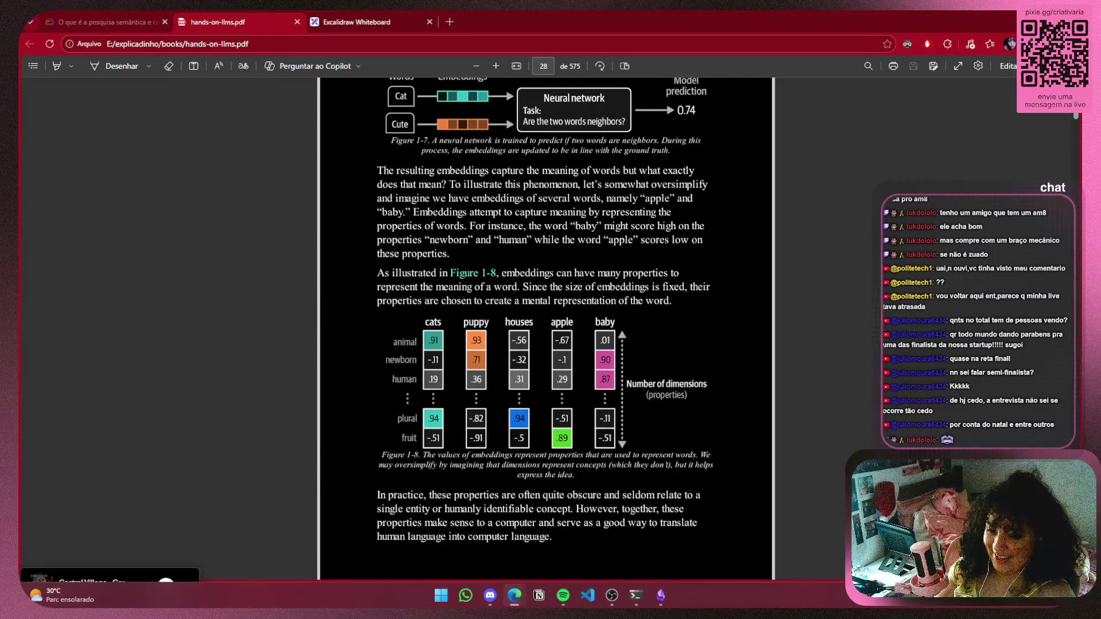
left_click(396, 22)
scroll(629, 313, "down", 4)
scroll(865, 172, "up", 6)
left_click_drag(612, 267, 774, 505)
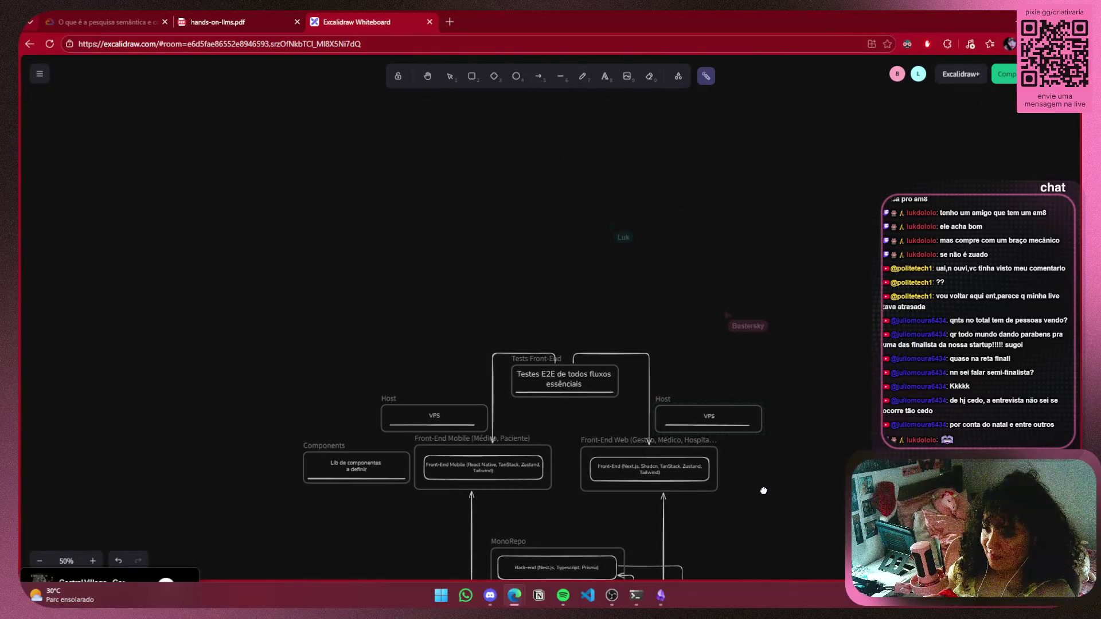
left_click(223, 17)
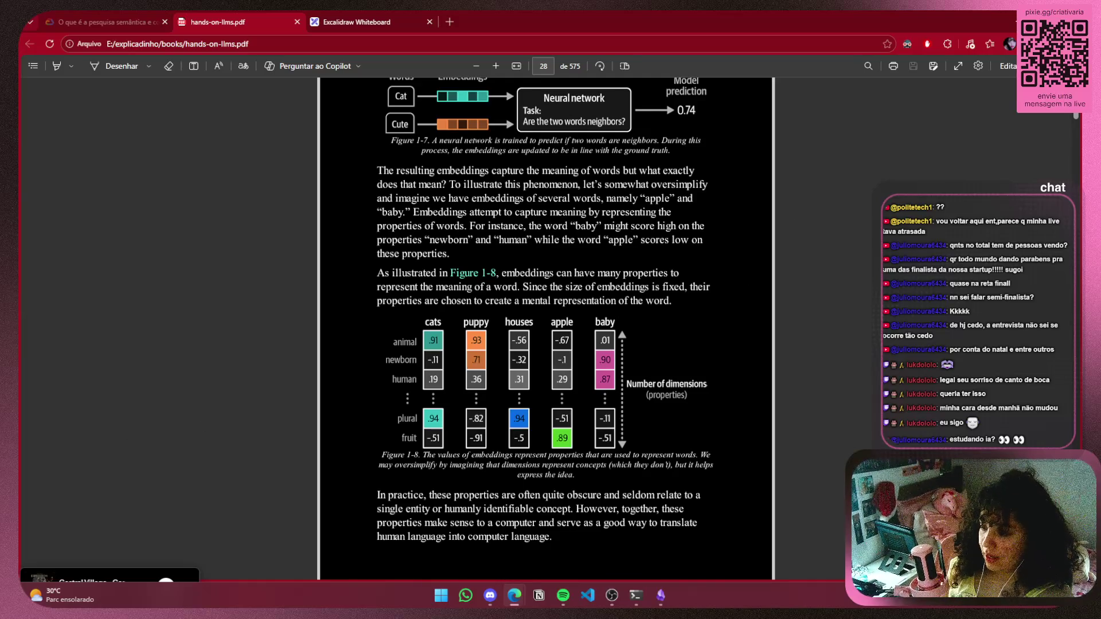
Restore the Embeddings note window and move it higher over page 28 of the PDF
left_click(662, 598)
left_click_drag(651, 397, 644, 195)
Maximize Obsidian, look over the Busca semântica note, reopen Embeddings, and switch to the browser
left_click(768, 189)
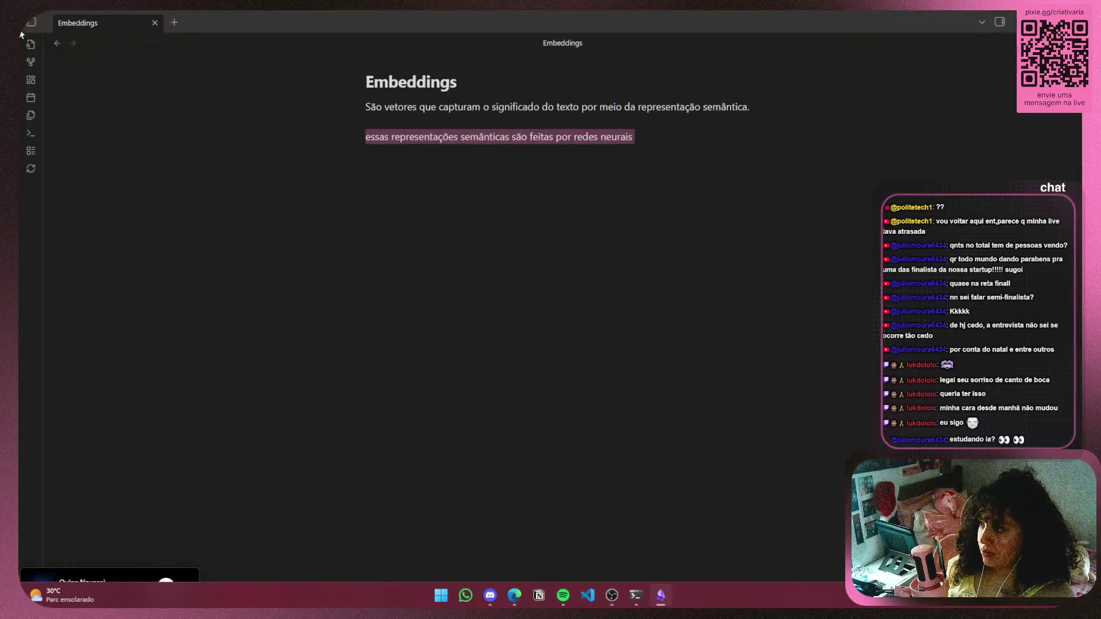
left_click(26, 24)
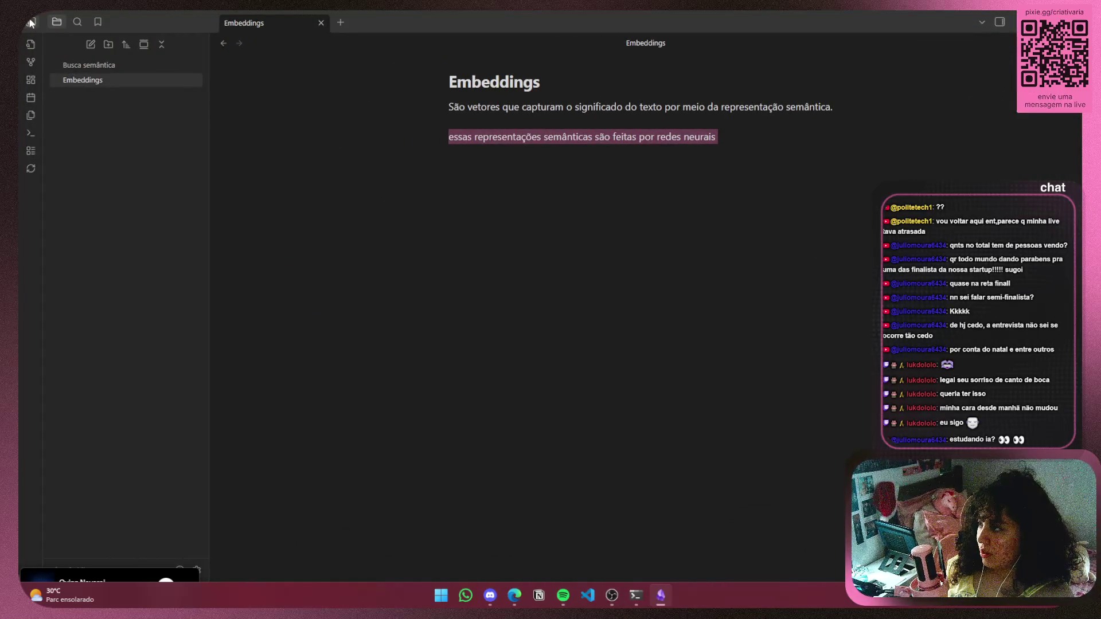
left_click(98, 65)
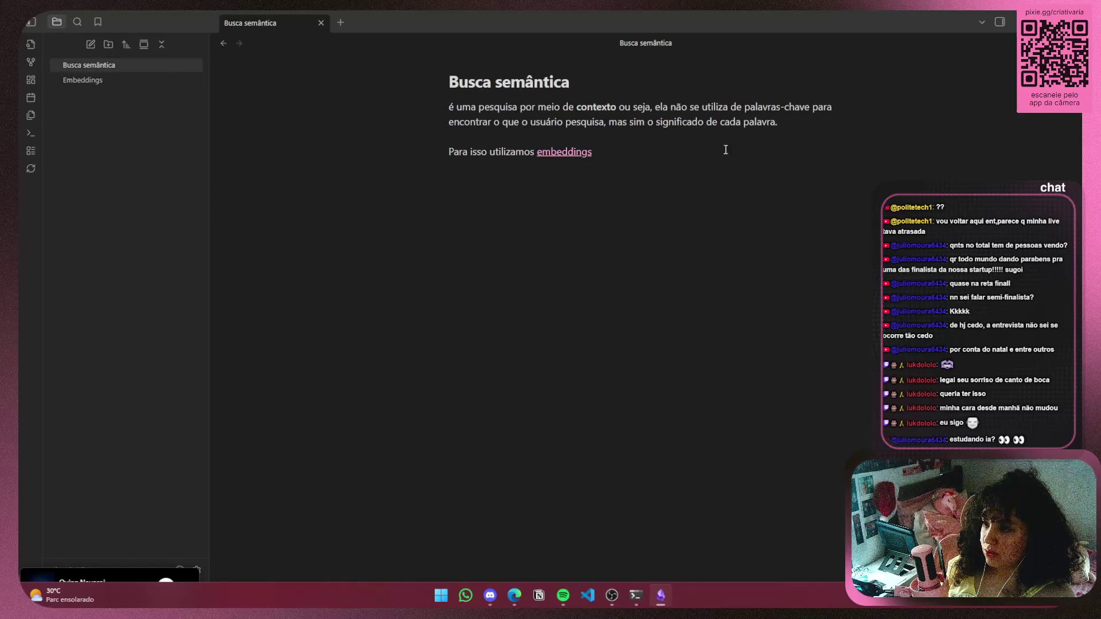
left_click_drag(726, 150, 436, 89)
left_click(693, 148)
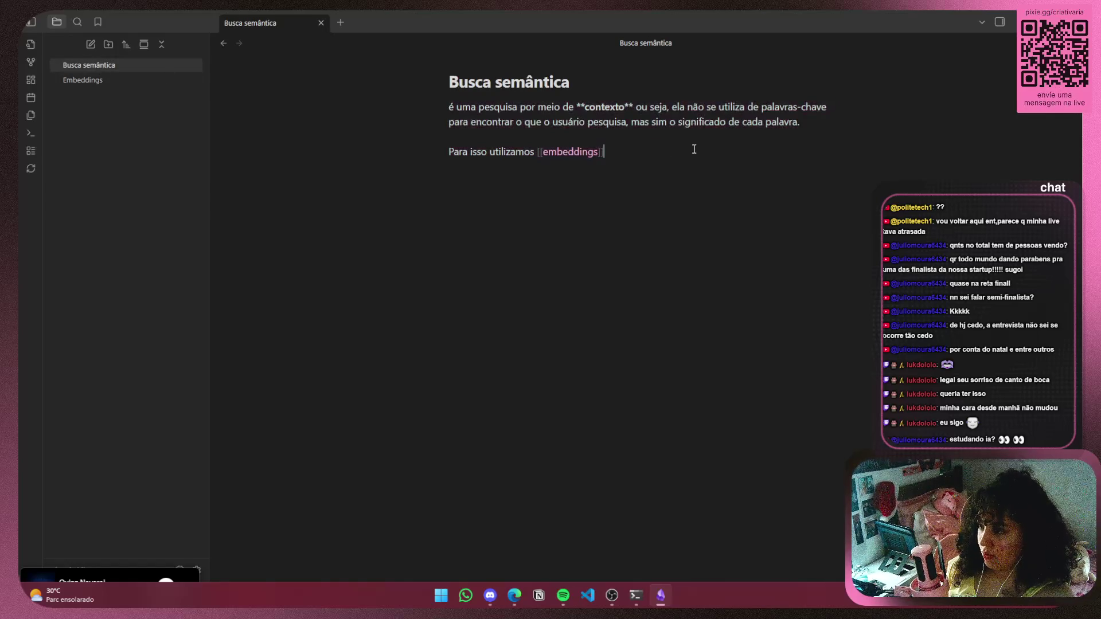
left_click(142, 78)
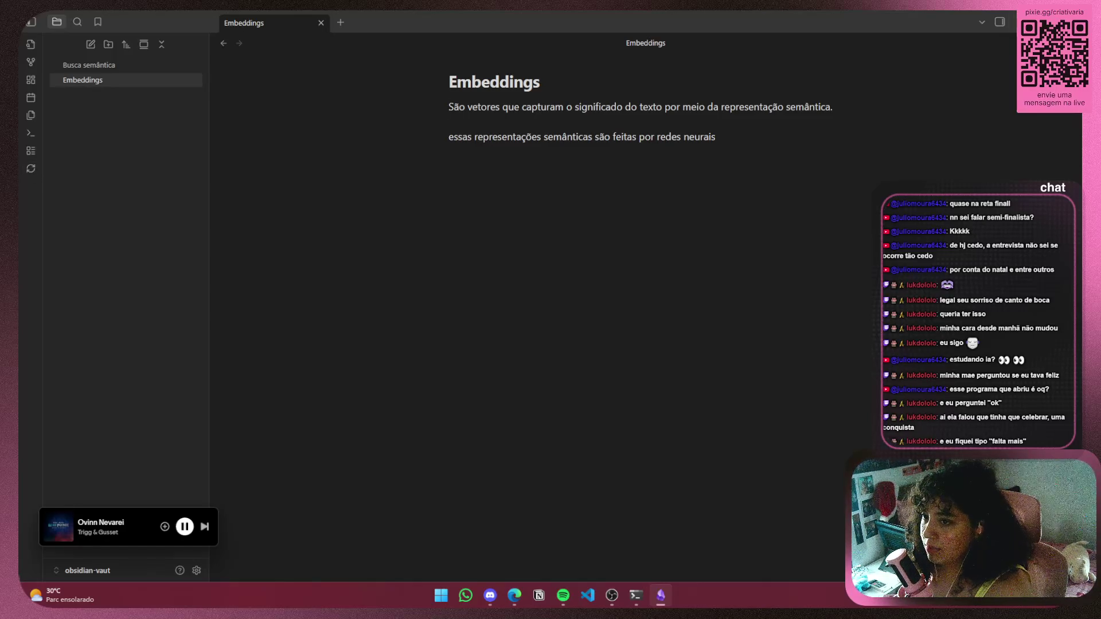
key("alt+Tab")
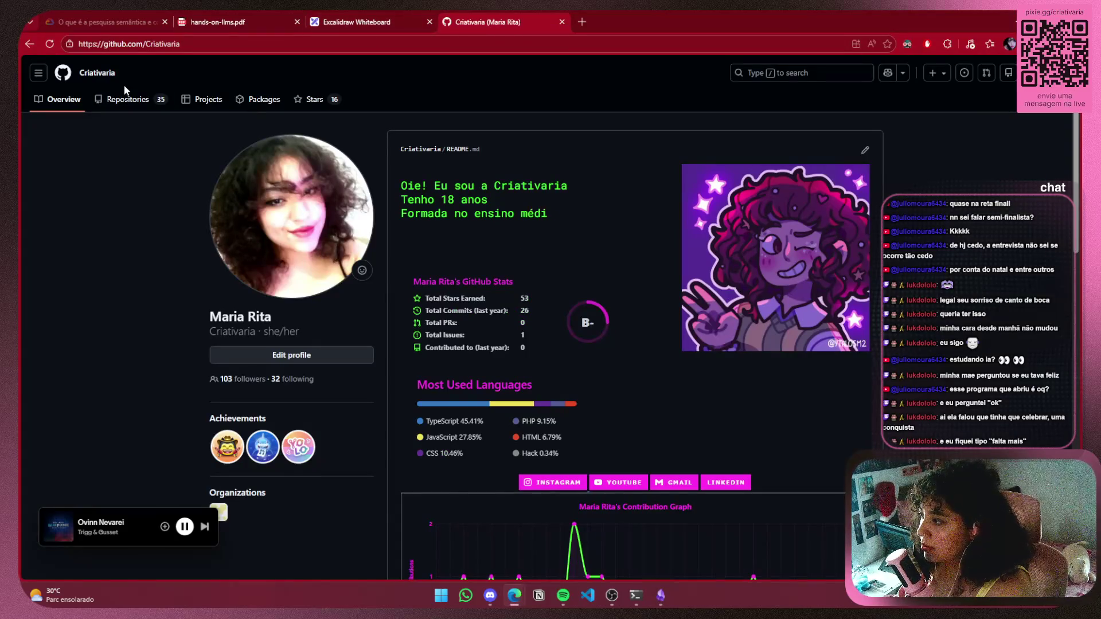
Open obsidian-vaut's latest vault backup commit and review the Busca semântica.md, Embeddings.md and Sem título.canvas diffs
left_click(127, 99)
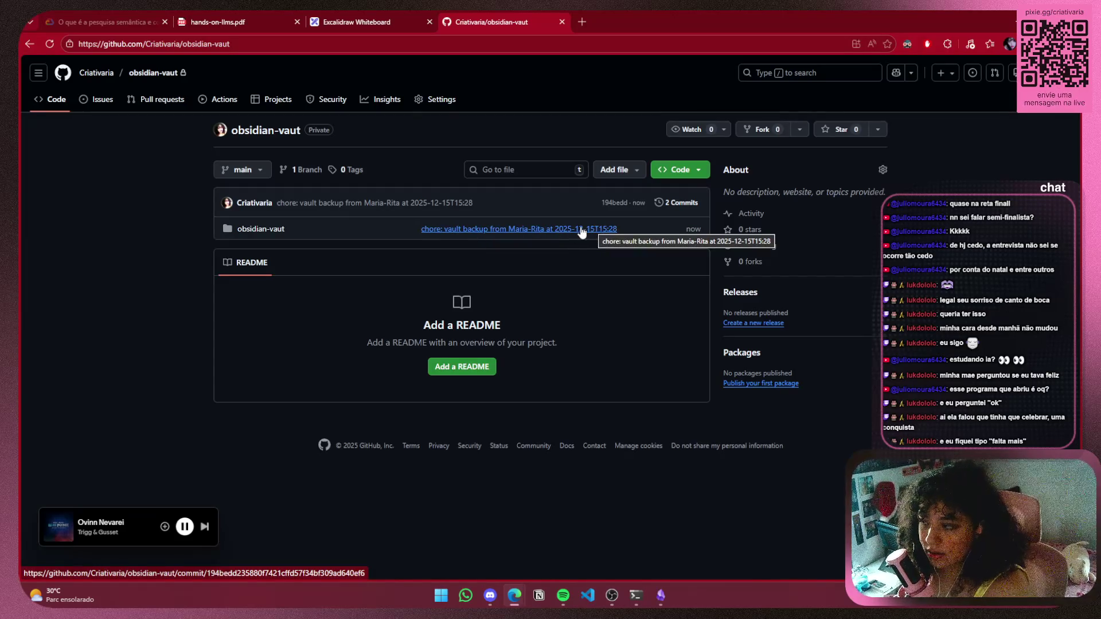
left_click(571, 233)
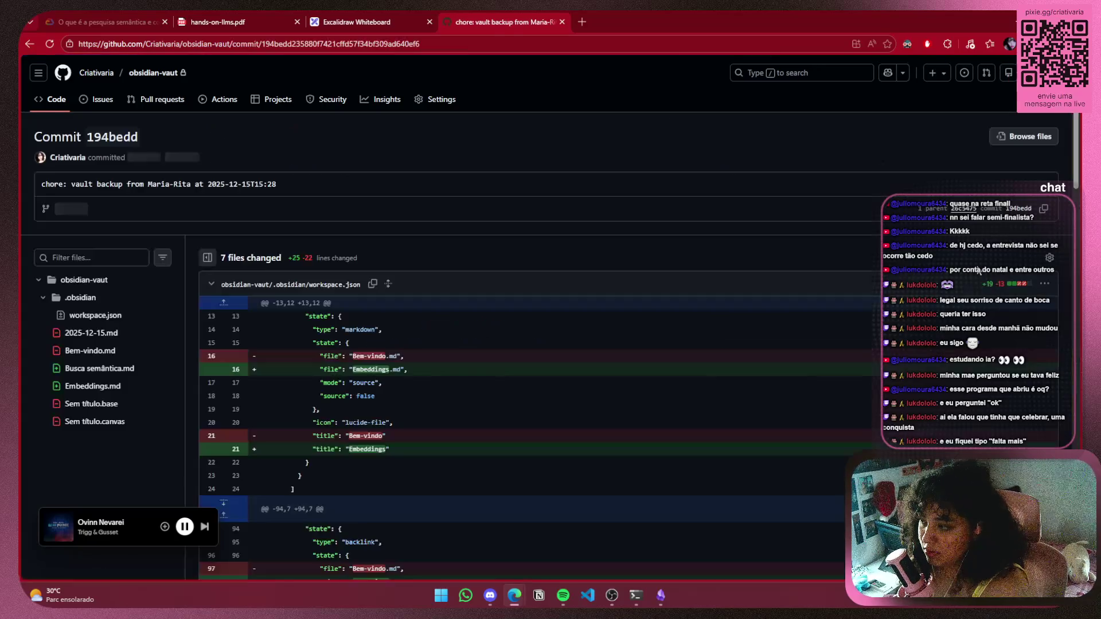
scroll(414, 286, "down", 3)
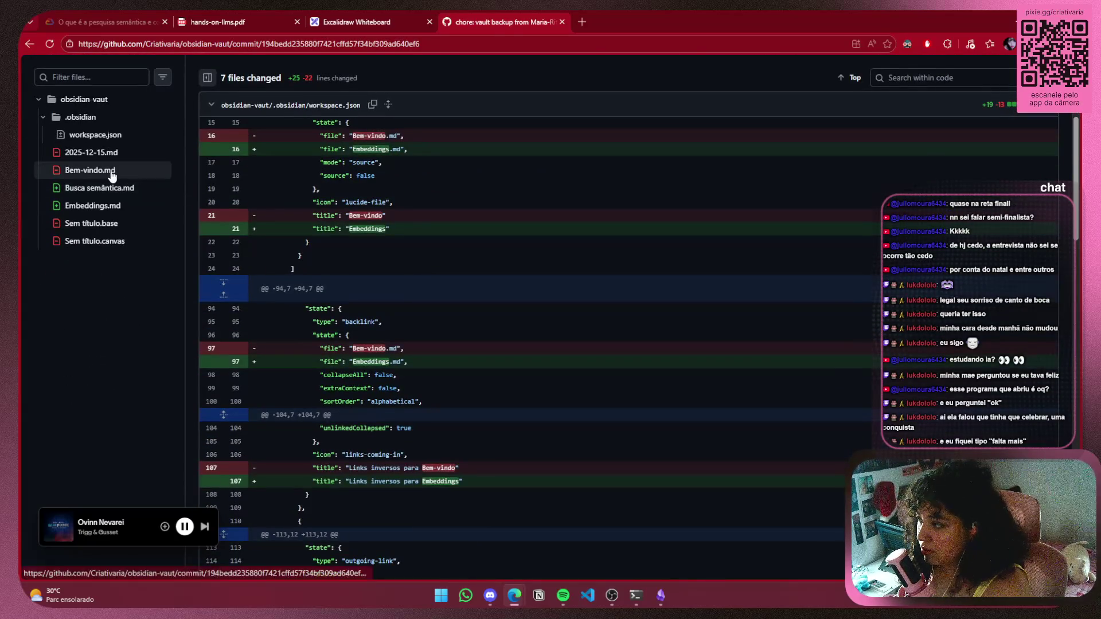
left_click(97, 188)
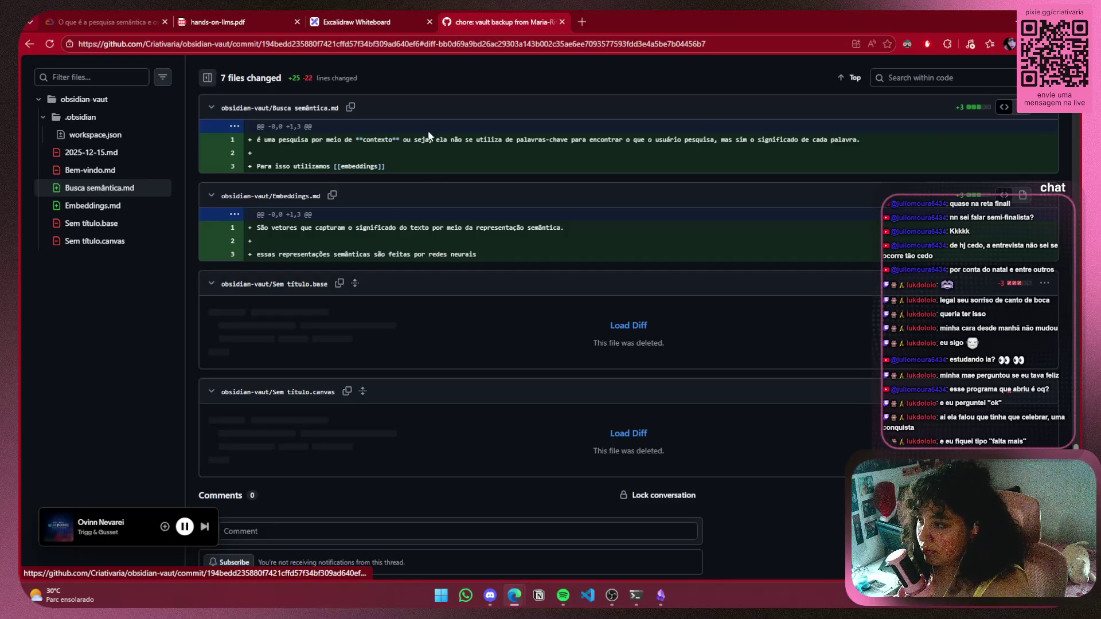
left_click(85, 206)
left_click(85, 241)
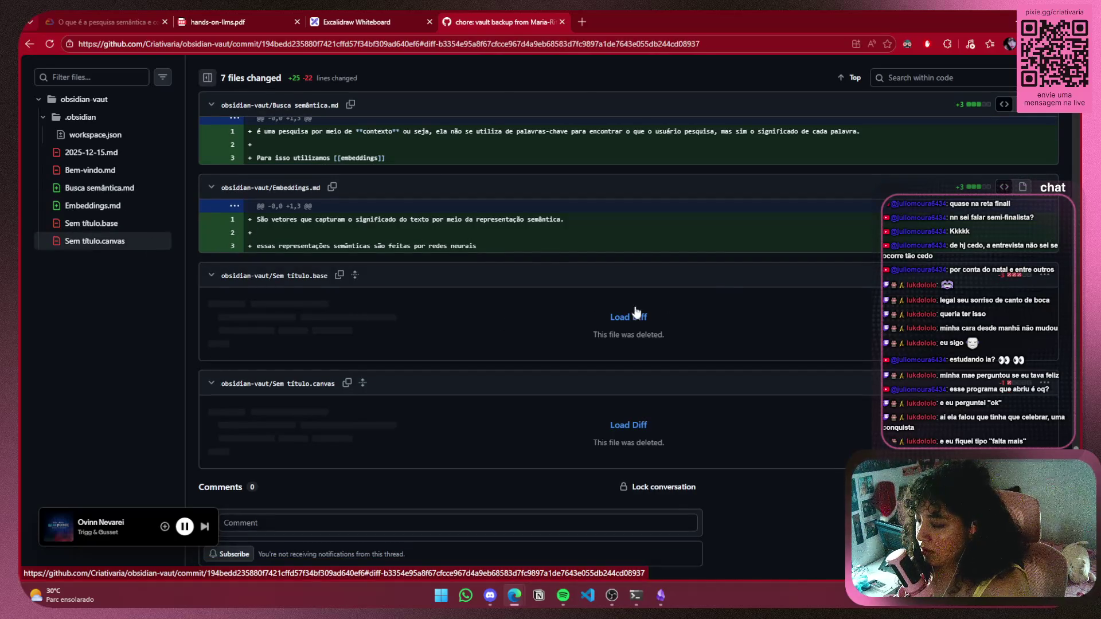
Go back to the obsidian-vaut repository's Code page, then bring up the Embeddings note
scroll(732, 290, "up", 5)
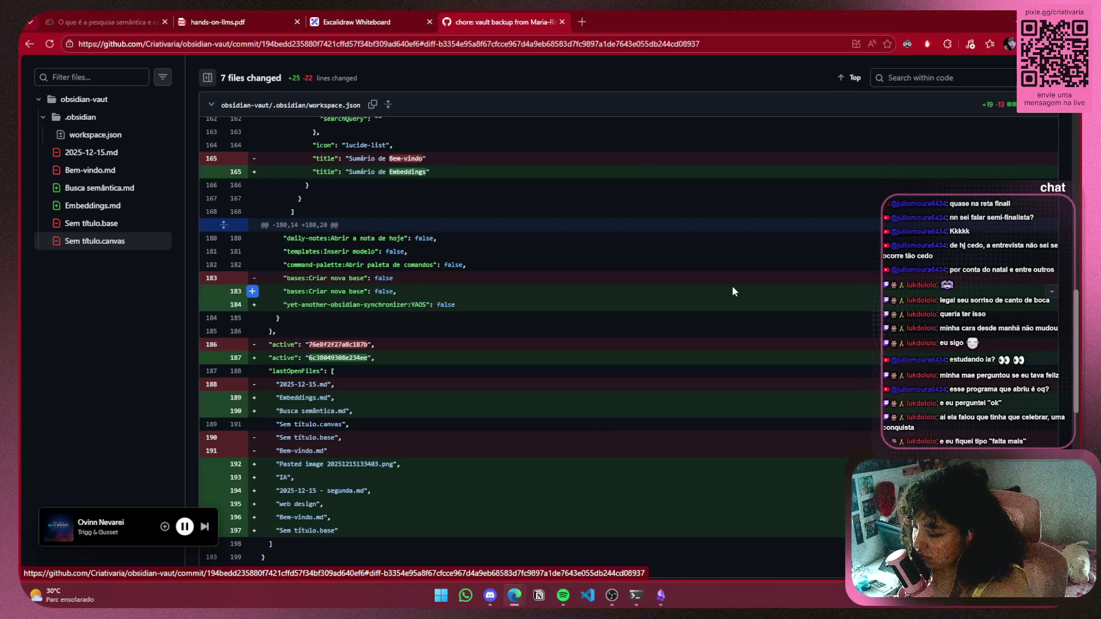
scroll(732, 284, "up", 8)
scroll(732, 285, "up", 8)
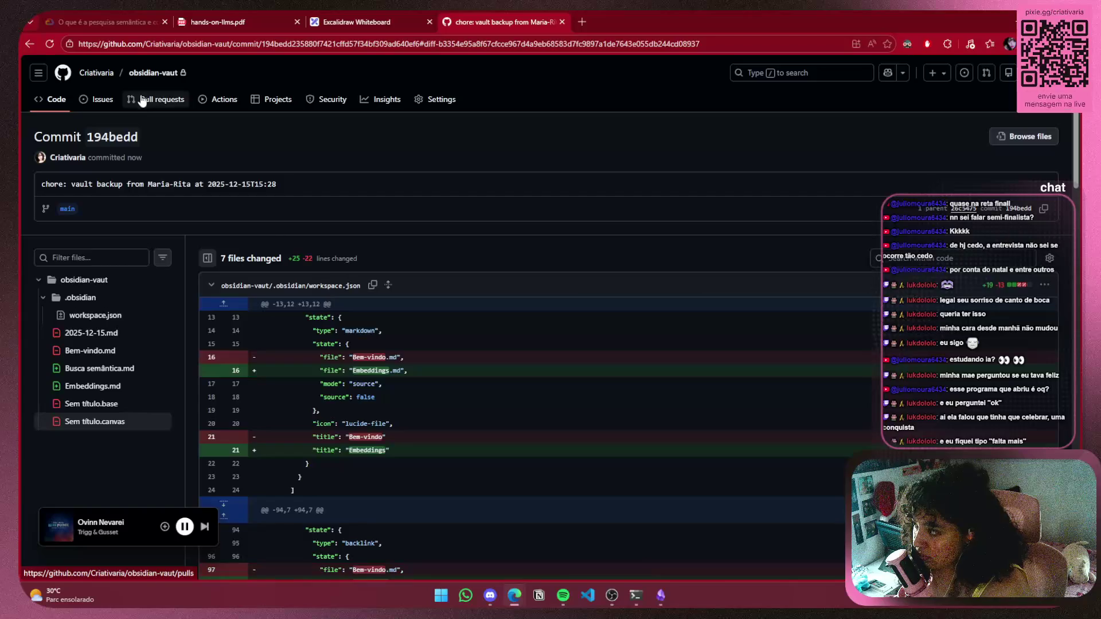
left_click(56, 101)
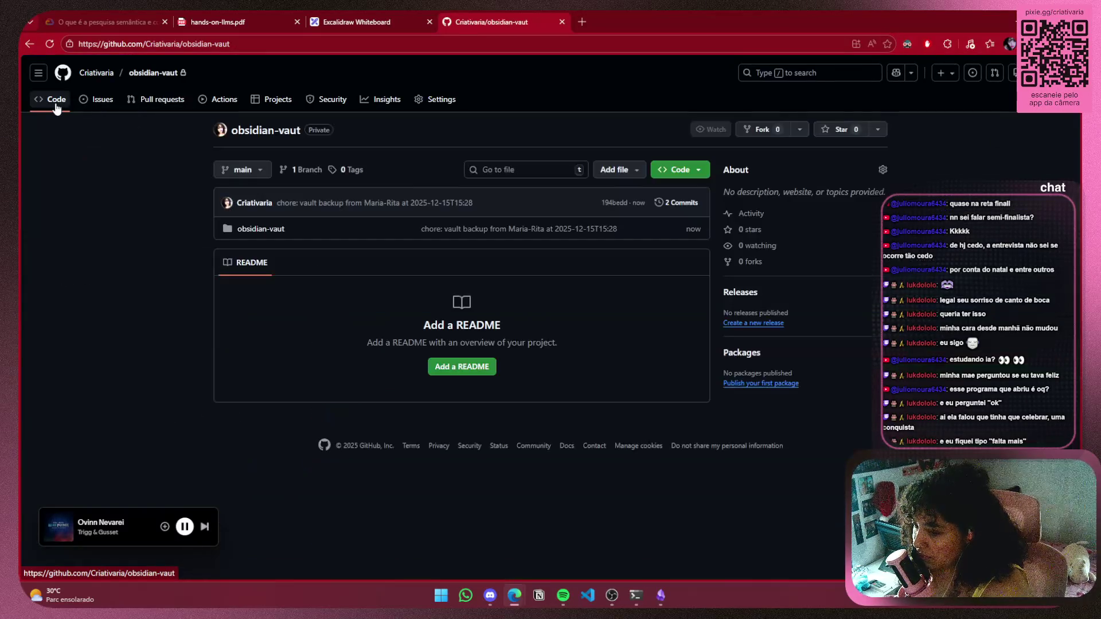
left_click(660, 595)
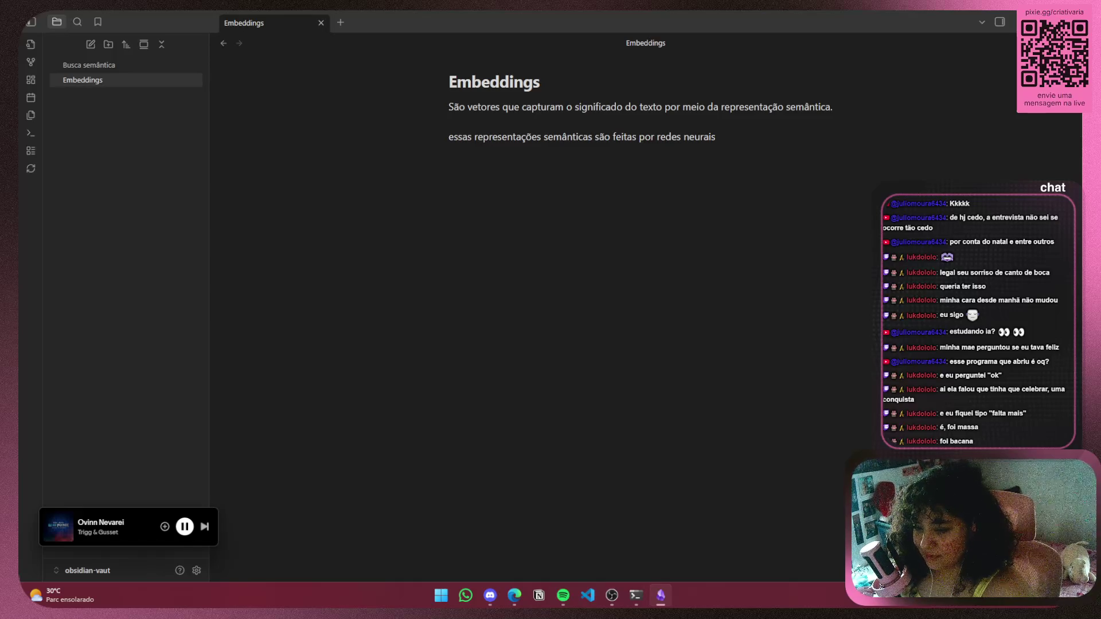
Put the cursor at the end of the note's last line, briefly selecting that line
left_click(734, 136)
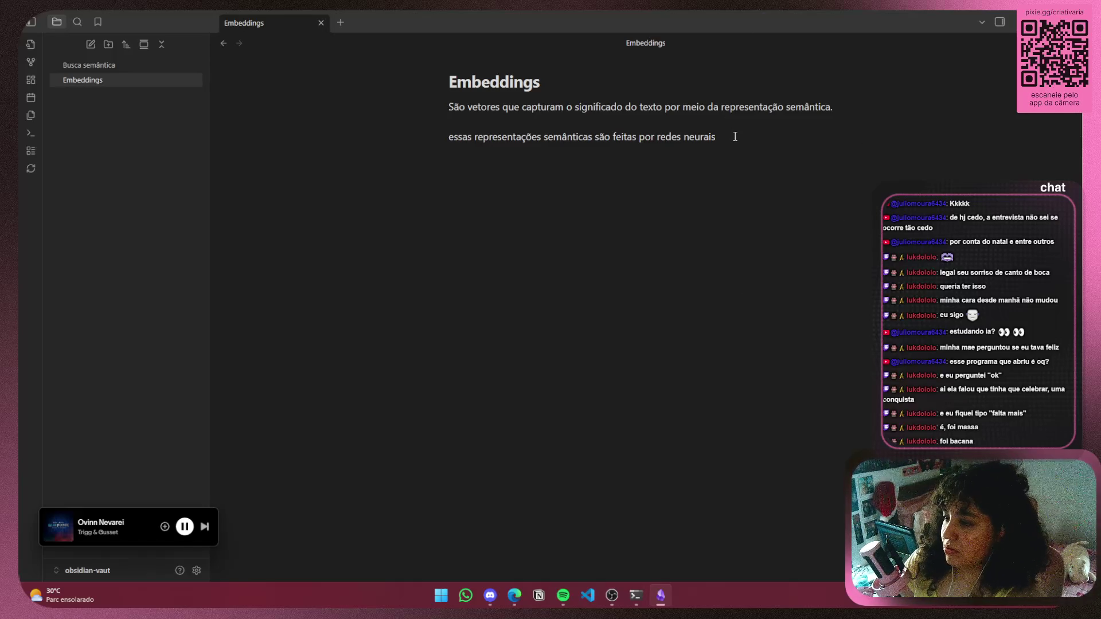
left_click_drag(734, 136, 395, 128)
left_click(718, 136)
Shrink and minimize the note window, switch Edge away from GitHub, and restore the note
mouse_move(816, 9)
left_mouse_down()
mouse_move(700, 198)
mouse_move(583, 317)
left_mouse_up()
left_click(673, 320)
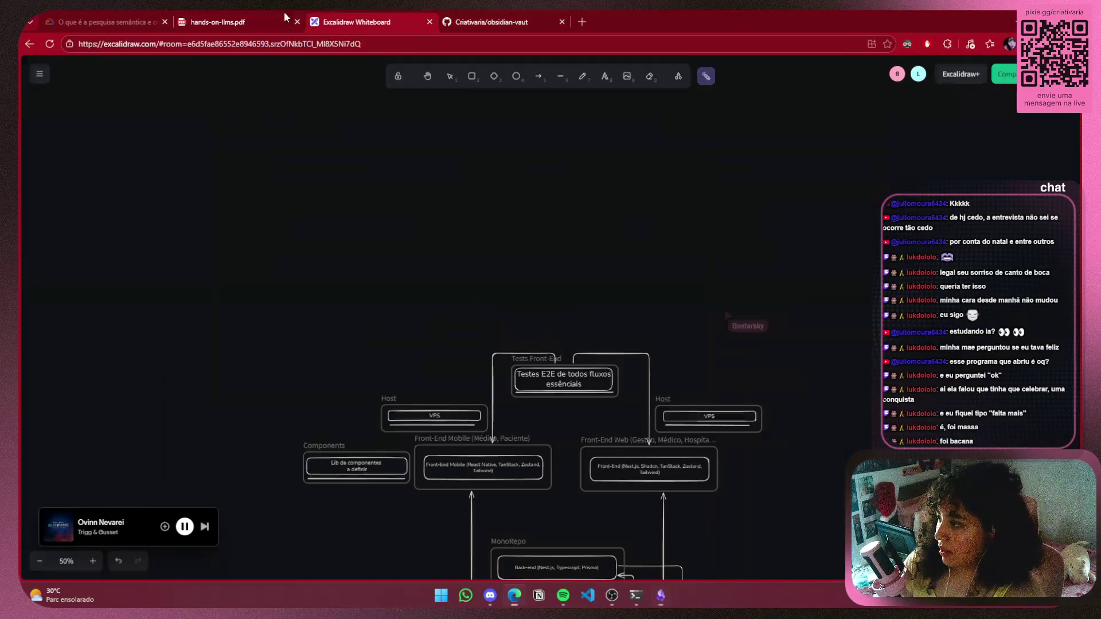
left_click(217, 21)
scroll(649, 470, "up", 1)
left_click(660, 595)
Scroll the PDF to Figure 1-6 and the 'During this training process' paragraph, then click after 'neurais'
left_click_drag(570, 324, 570, 435)
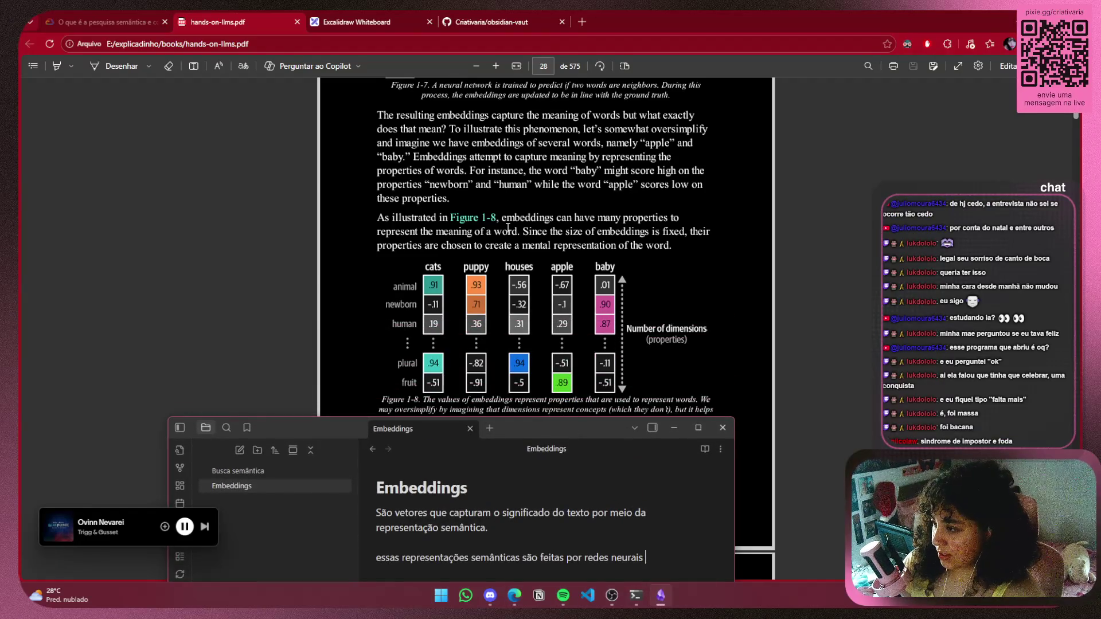
scroll(410, 215, "up", 2)
scroll(413, 214, "up", 4)
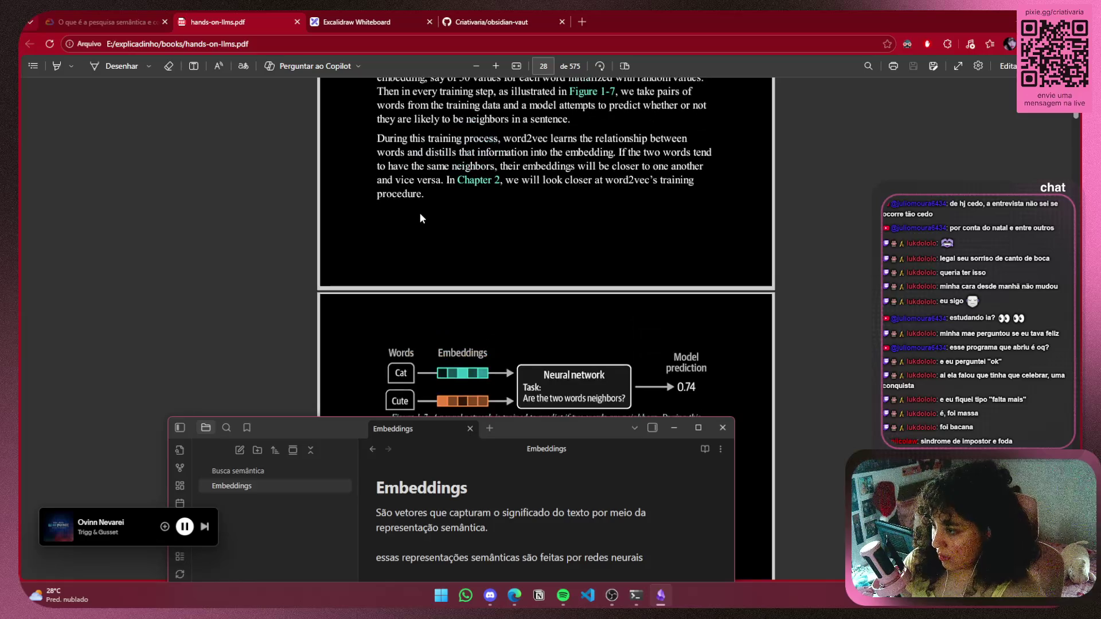
scroll(422, 213, "down", 3)
scroll(424, 213, "up", 5)
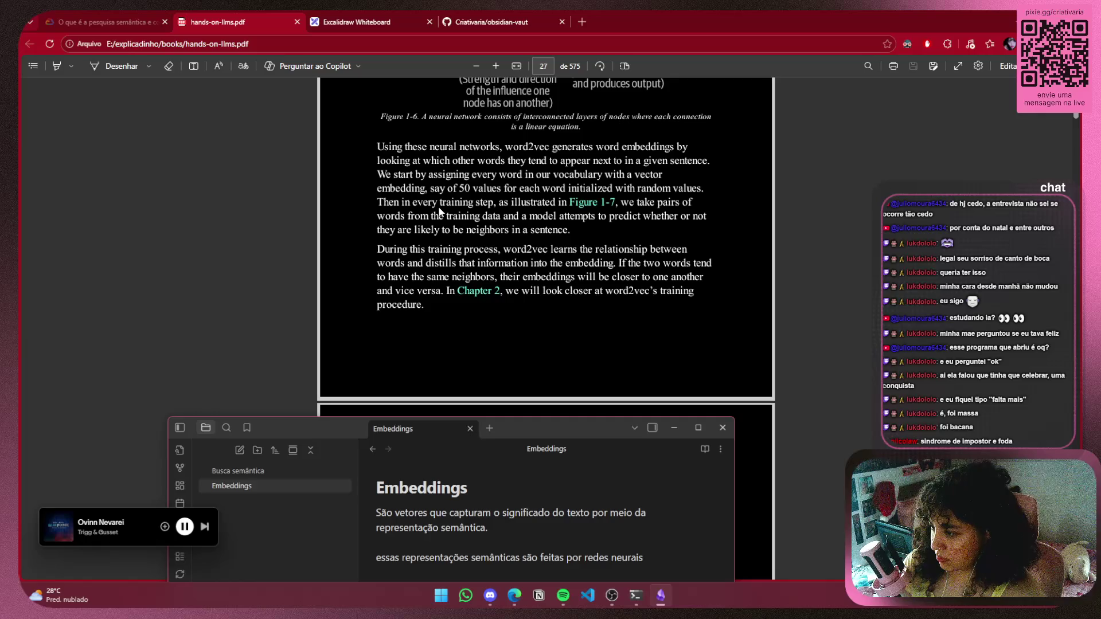
scroll(636, 182, "up", 3)
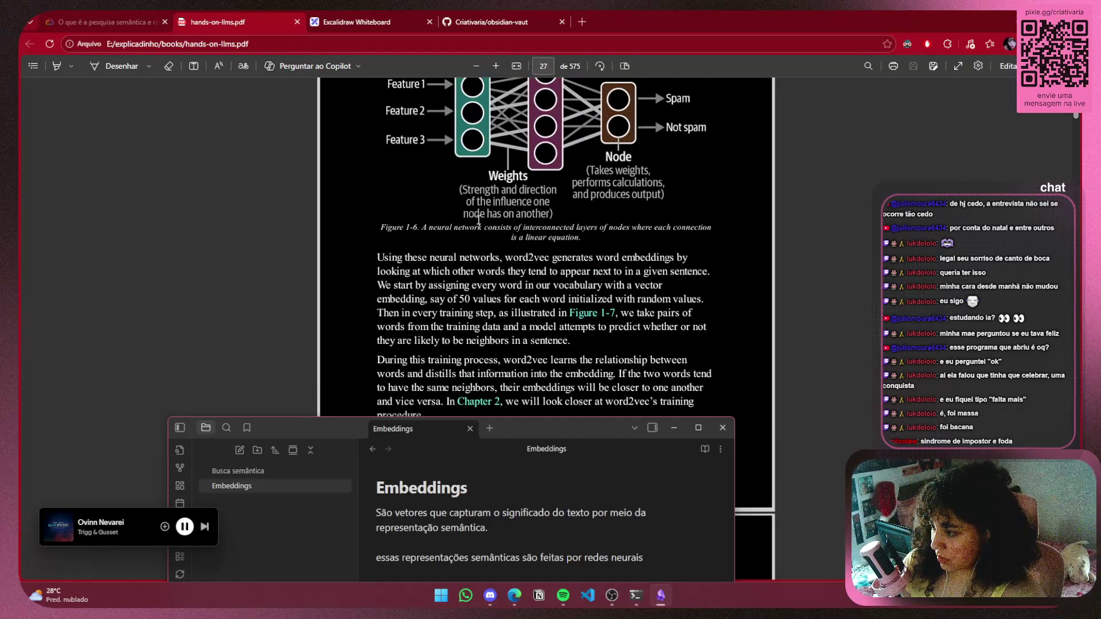
scroll(637, 183, "down", 3)
scroll(637, 197, "up", 3)
scroll(637, 197, "up", 1)
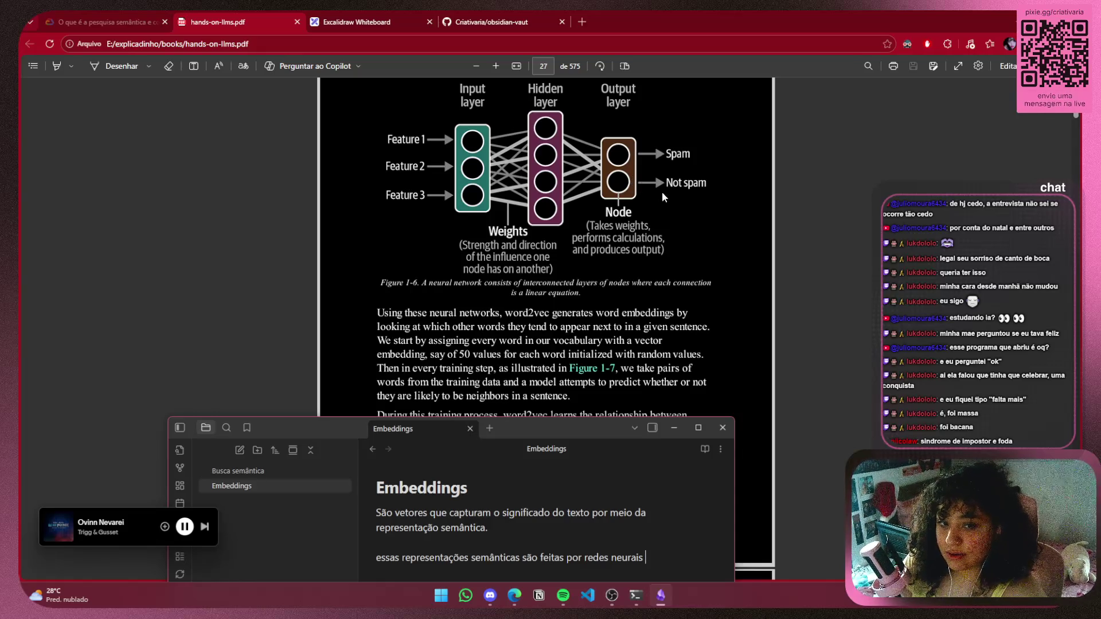
scroll(673, 242, "down", 2)
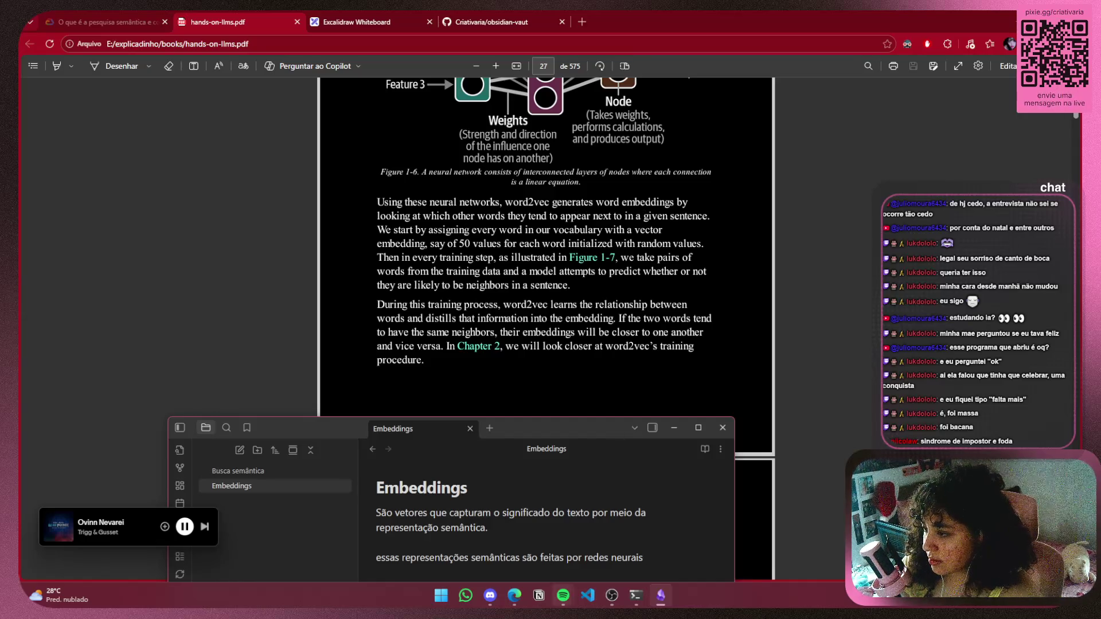
left_click(657, 559)
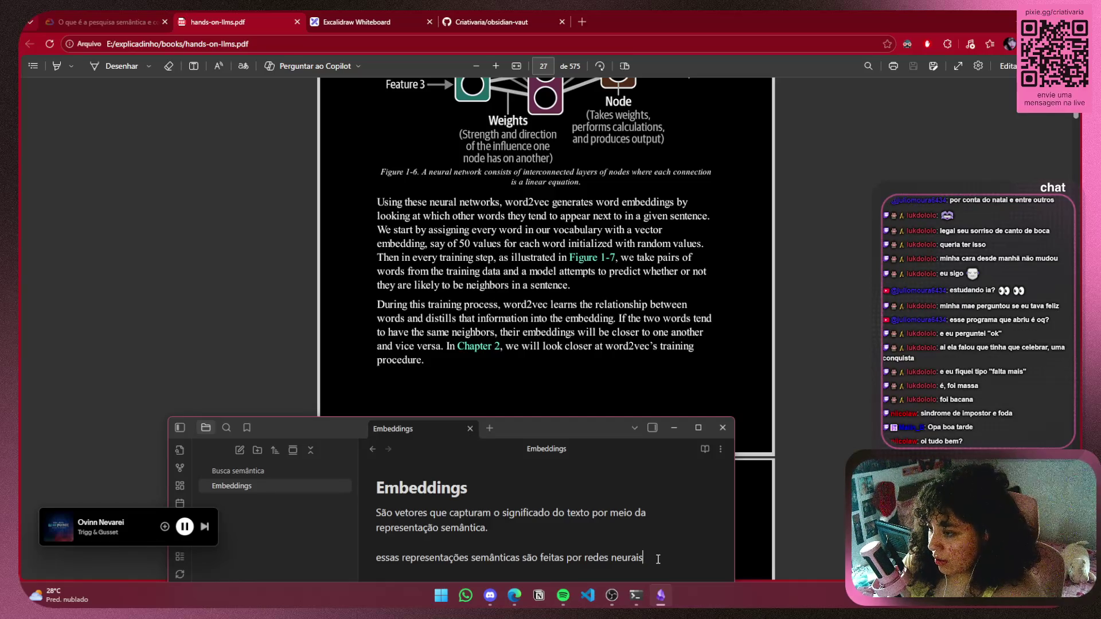
Continue the line after 'redes neurais' with ', que gera', correcting typos, then start deleting 'gera'
type(", e")
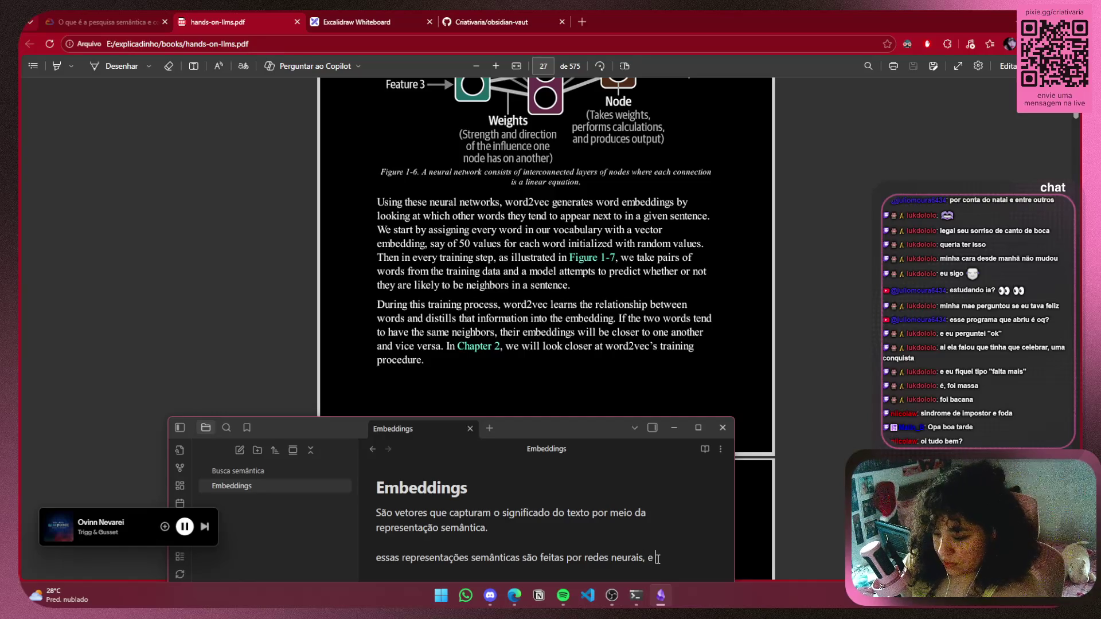
type(" qom ")
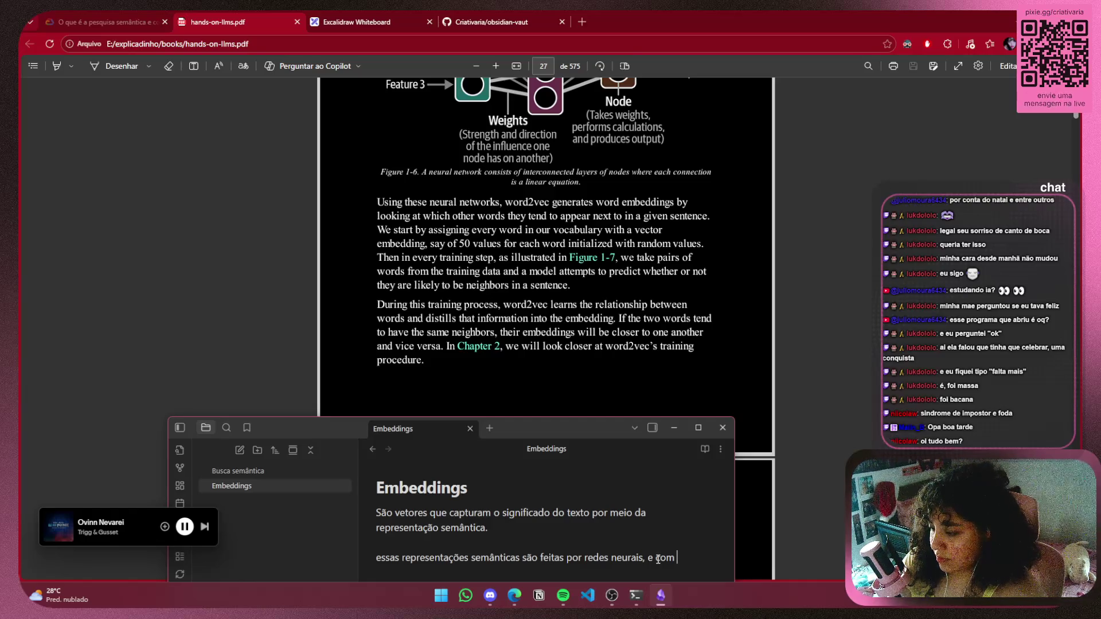
type("iss")
key("BackSpace")
key("BackSpace")
key("BackSpace")
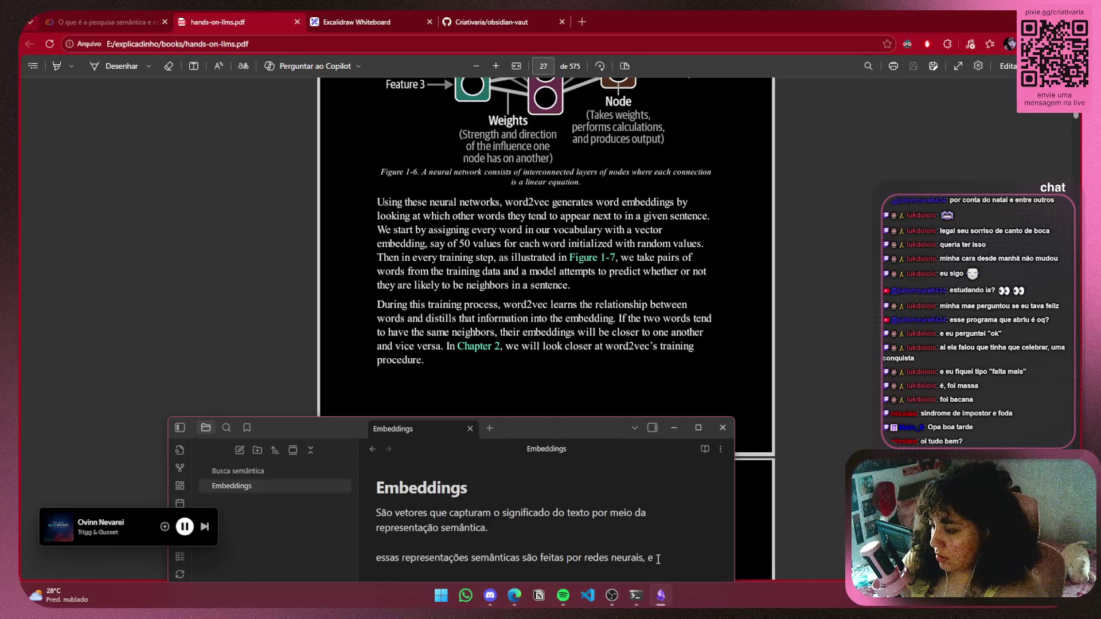
key("BackSpace")
key("BackSpace")
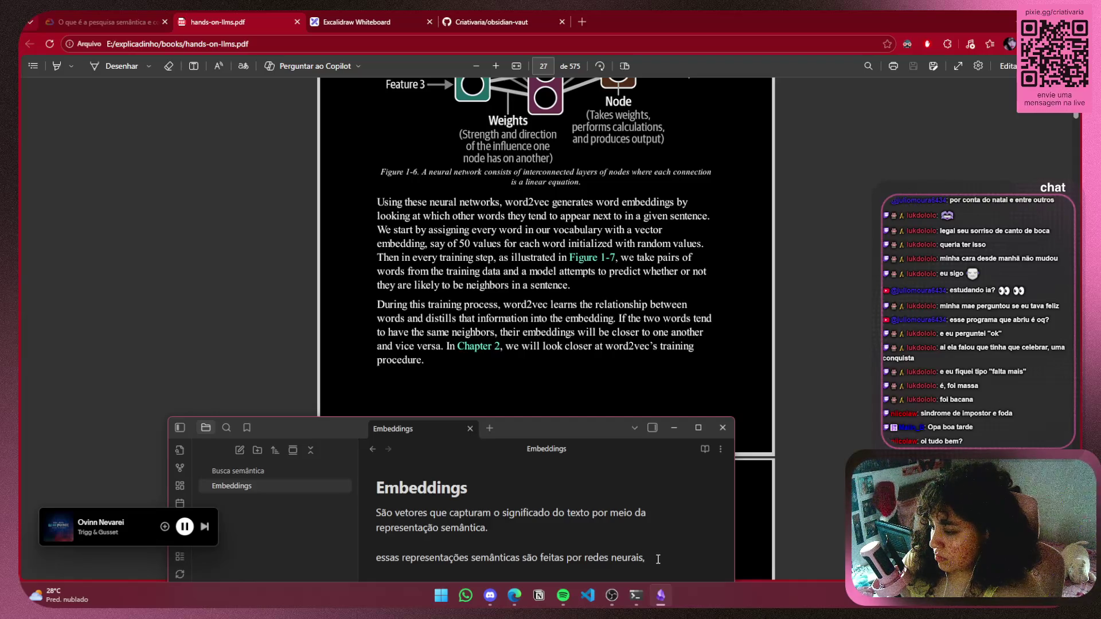
type("e")
key("BackSpace")
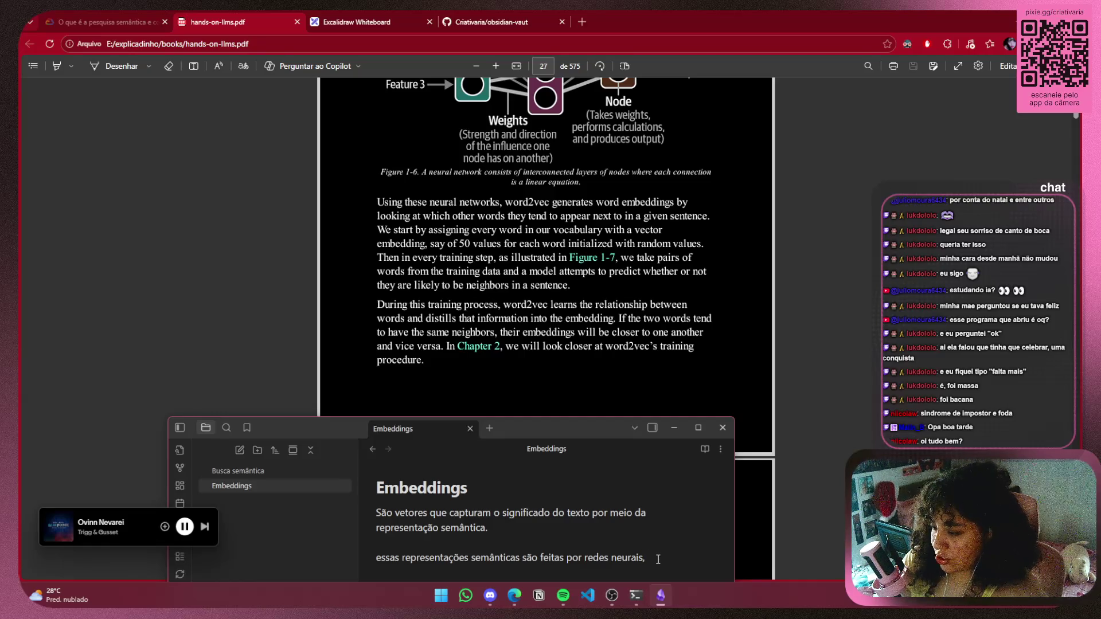
type(" que gera")
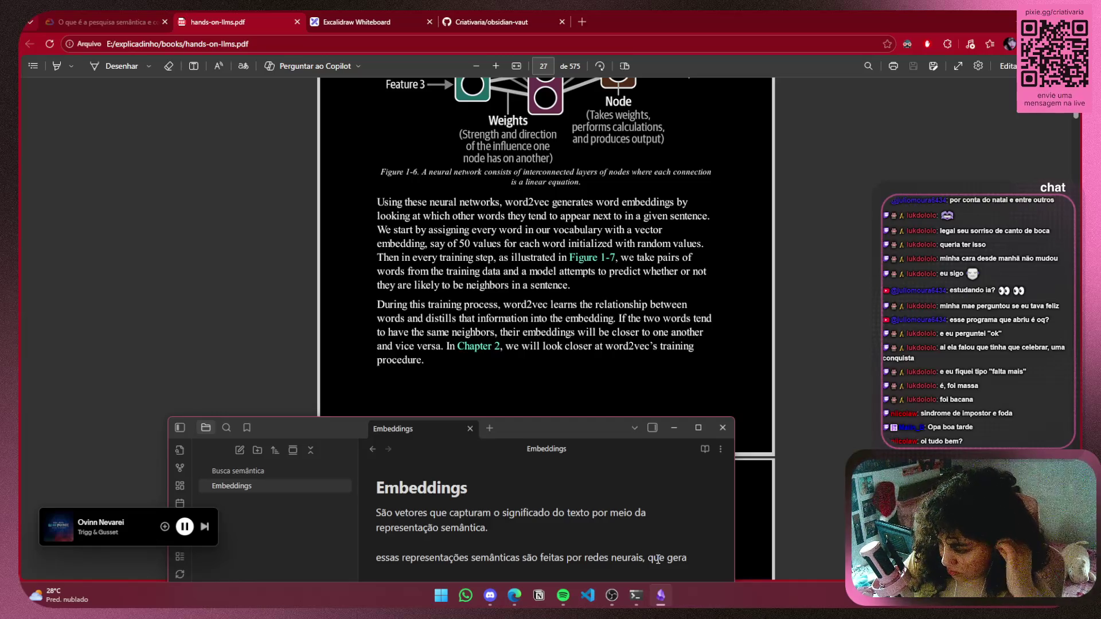
key("BackSpace")
key("BackSpace")
key("BackSpace")
key("BackSpace")
Replace 'gera' with 'existem por meio de', then switch over to Discord
type("existem por meio d")
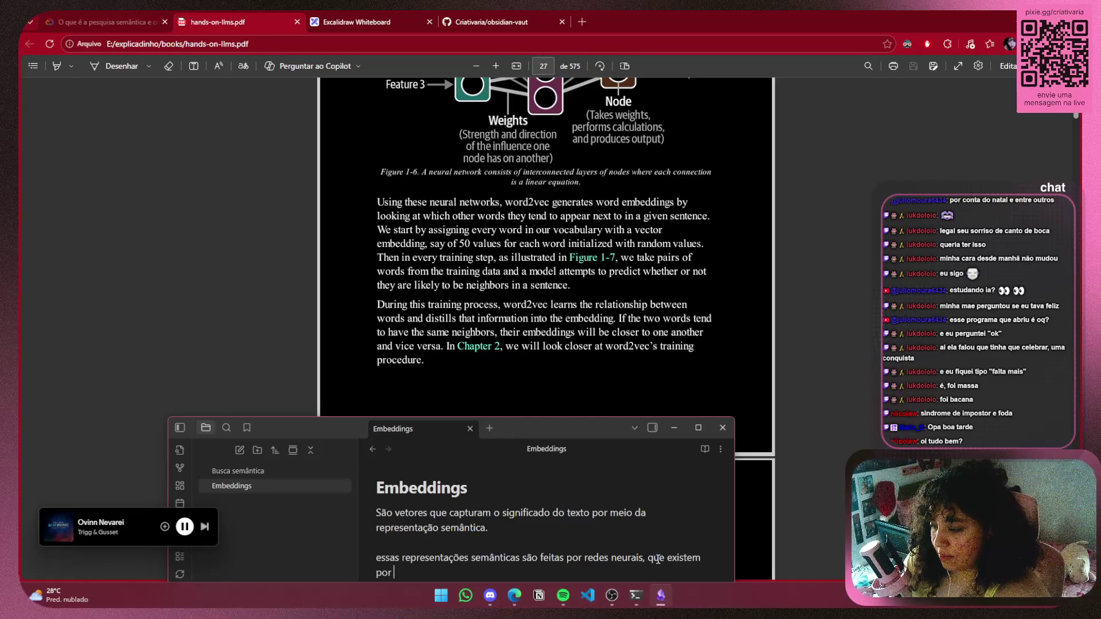
type("e")
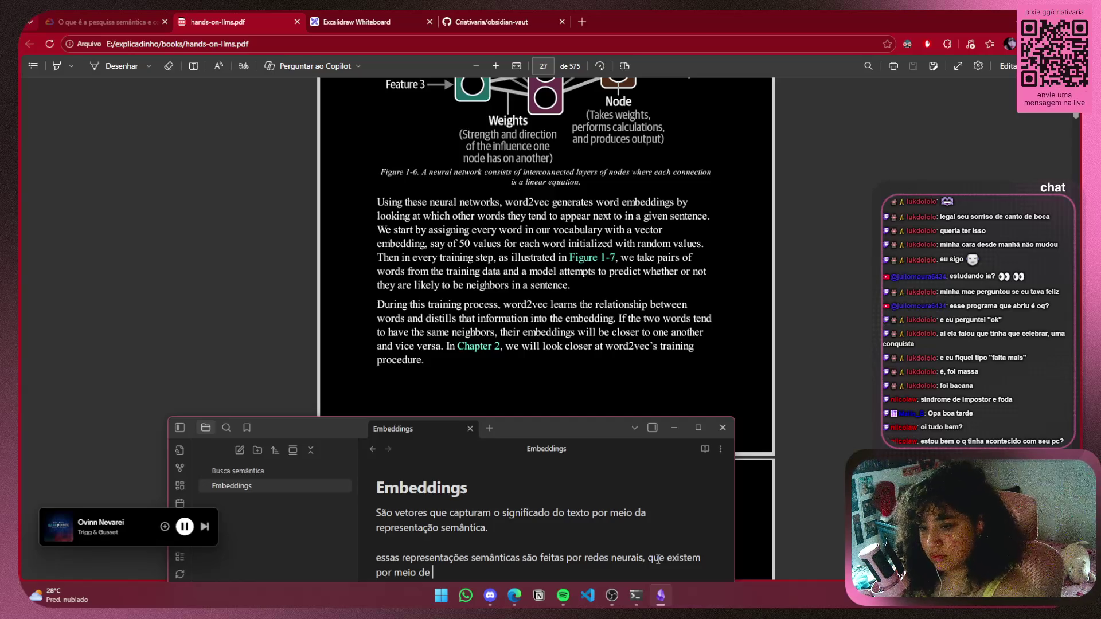
key("alt+Tab")
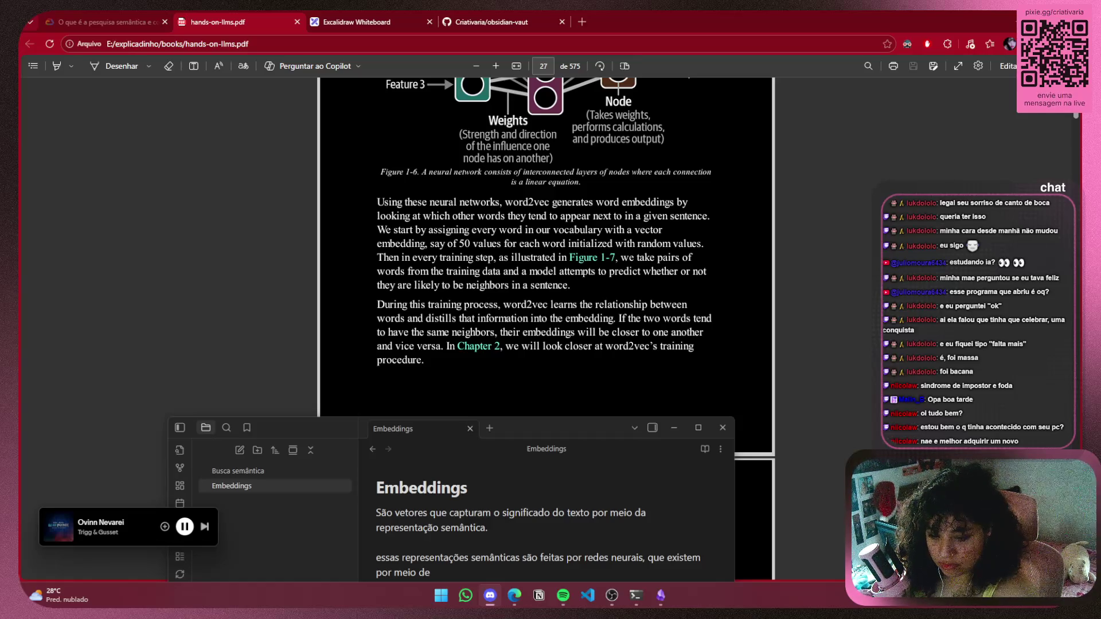
left_click(433, 573)
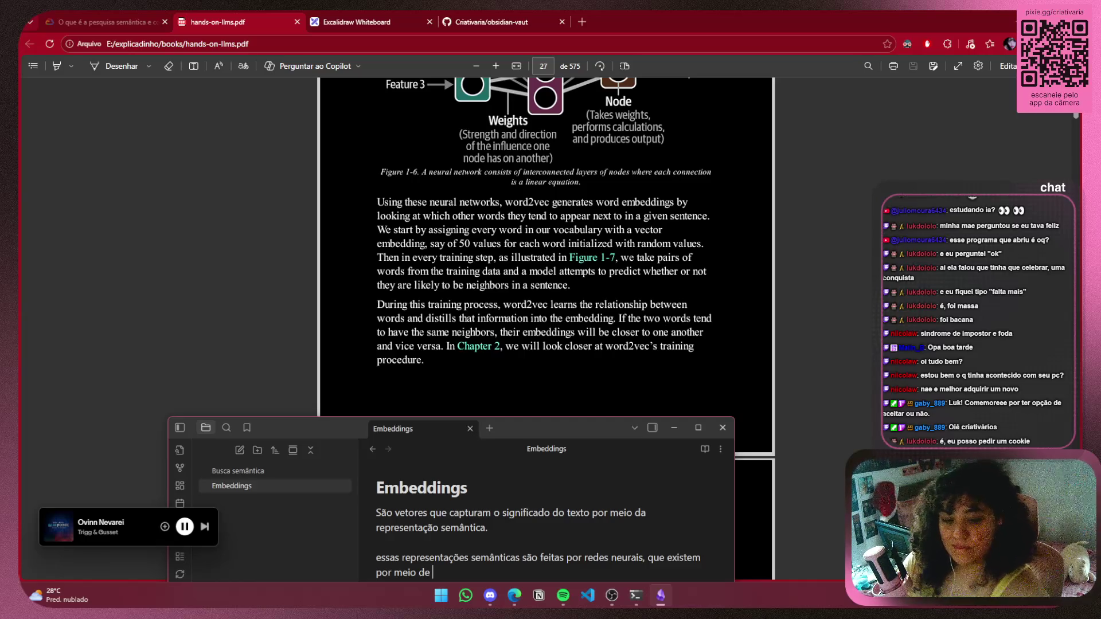
key("alt+Tab")
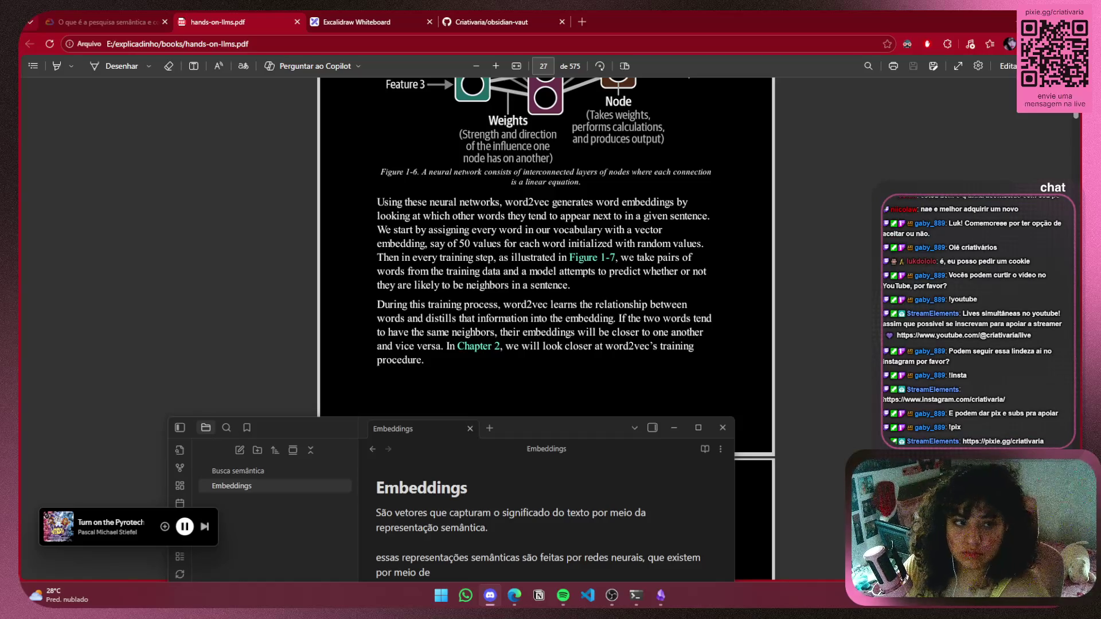
key("alt+Tab")
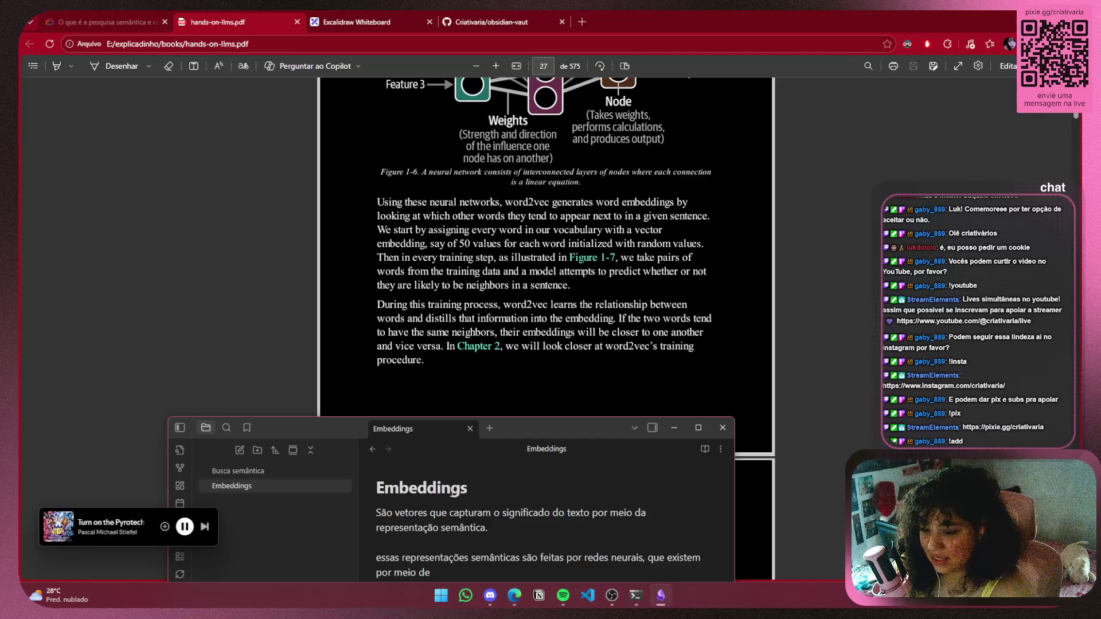
left_click(612, 595)
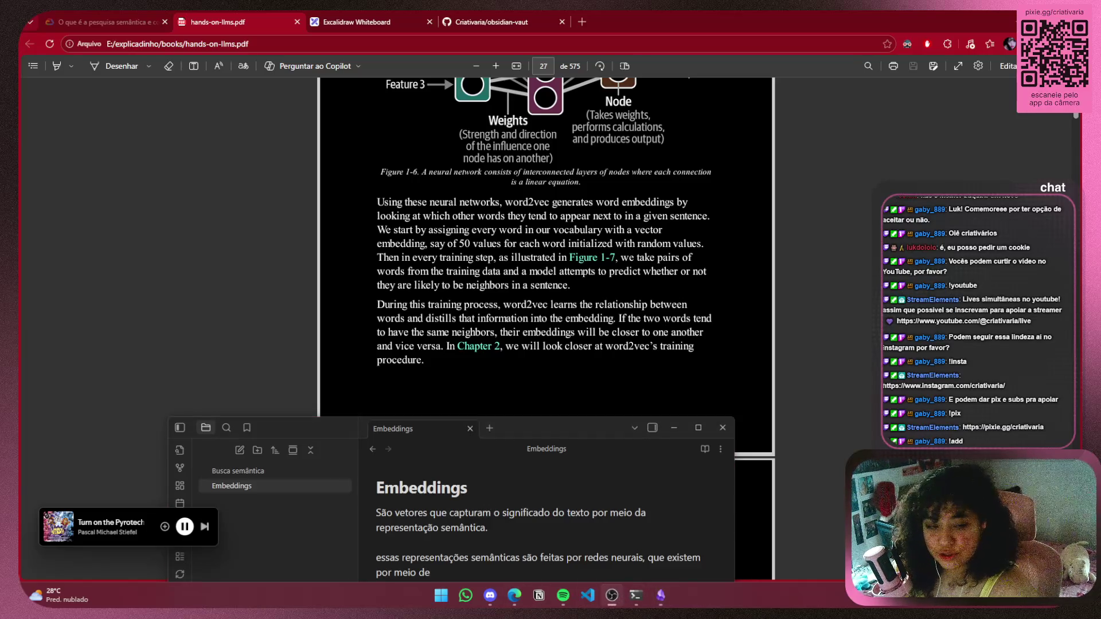
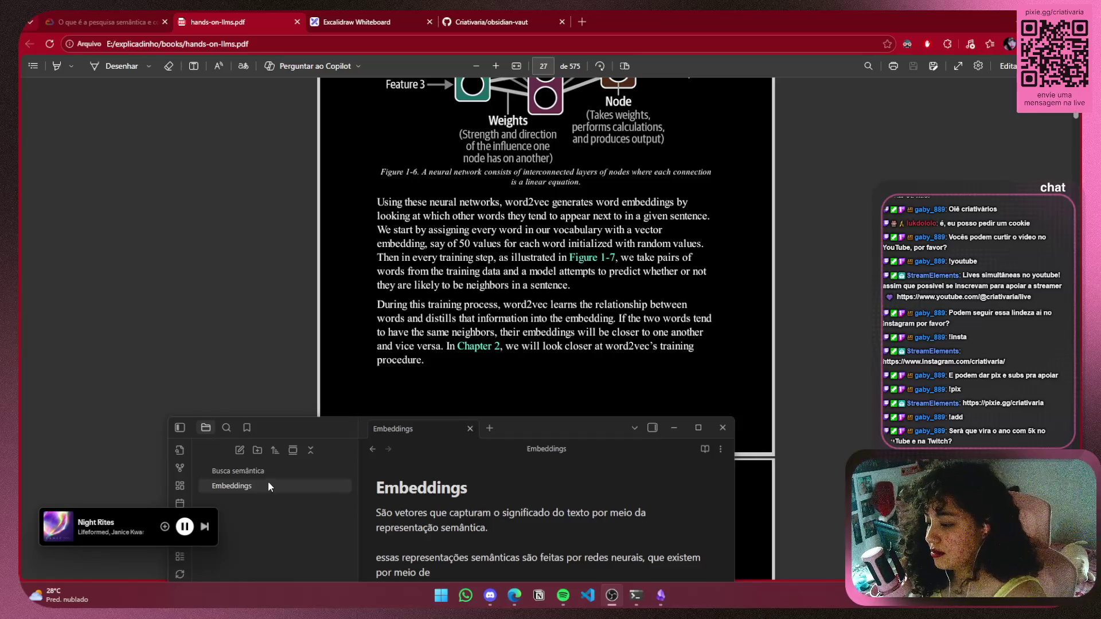
Move the Obsidian window up-left and collapse the file explorer so the Embeddings note spans the window
left_click_drag(581, 425, 568, 389)
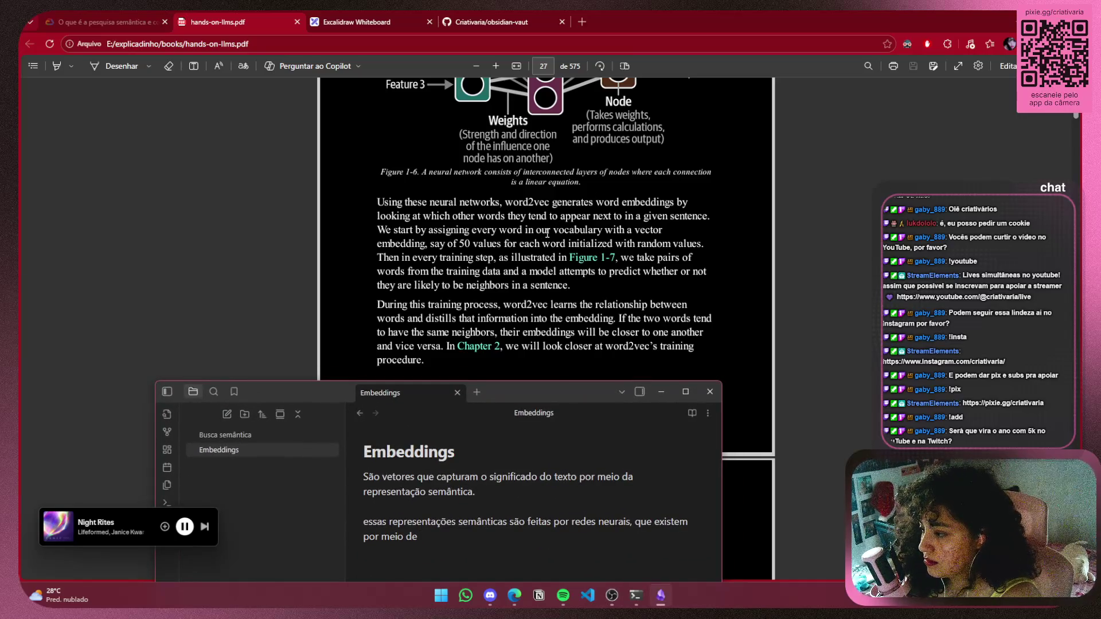
scroll(576, 295, "down", 3)
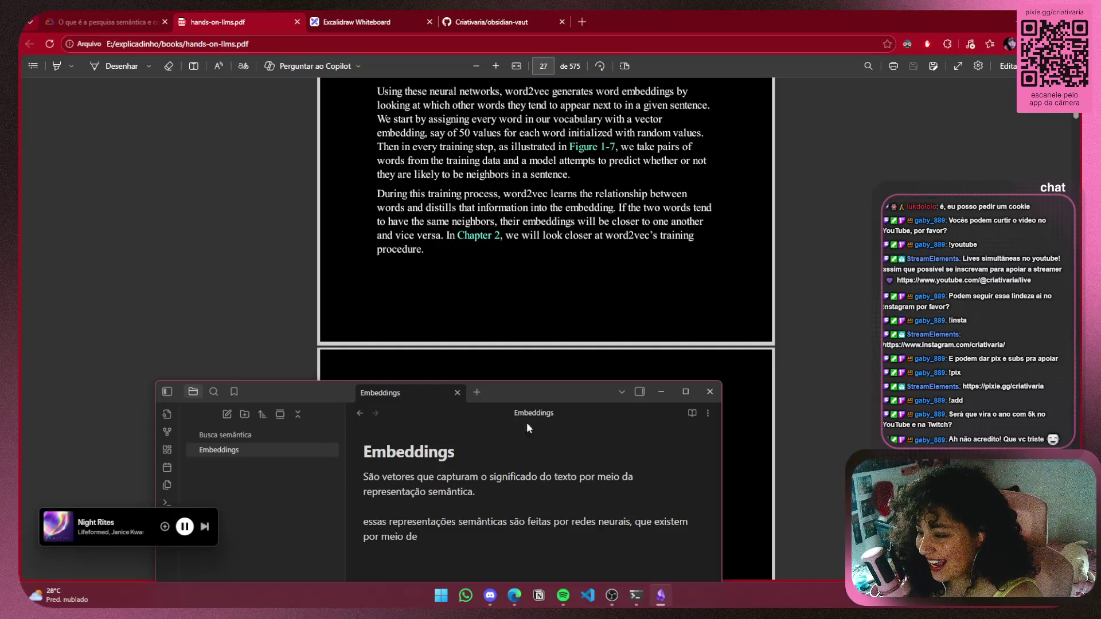
left_click(166, 392)
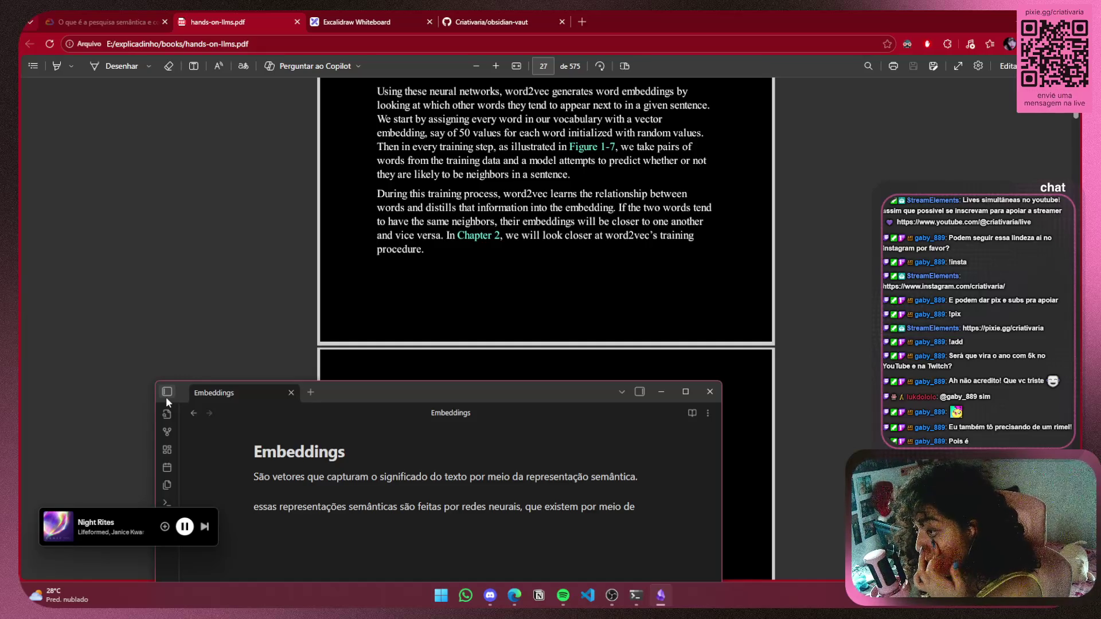
scroll(23, 211, "up", 1)
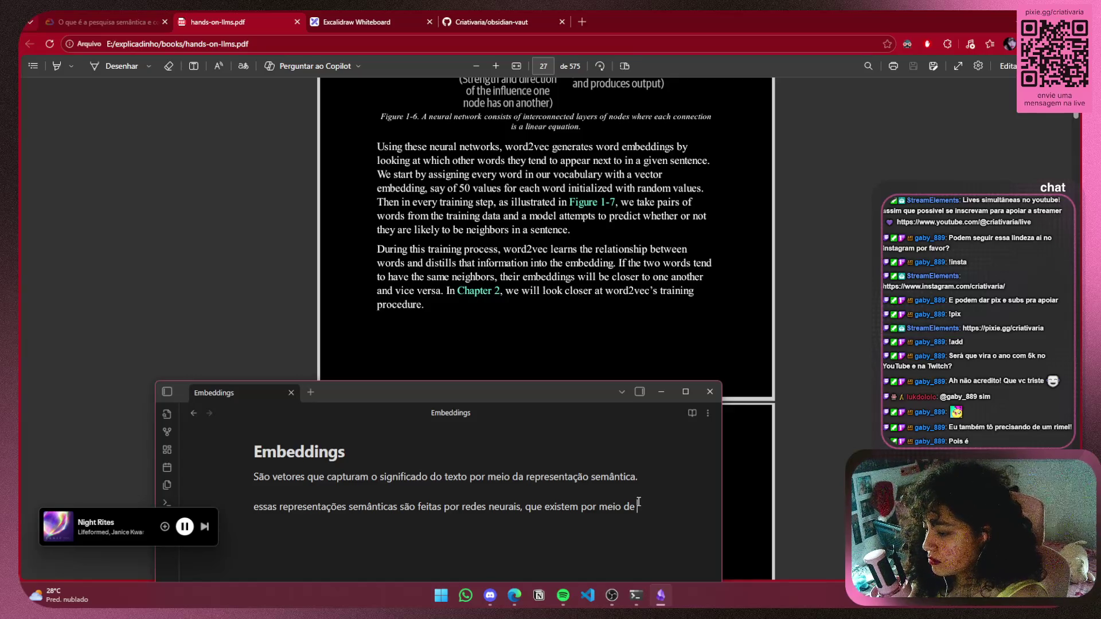
left_click(636, 506)
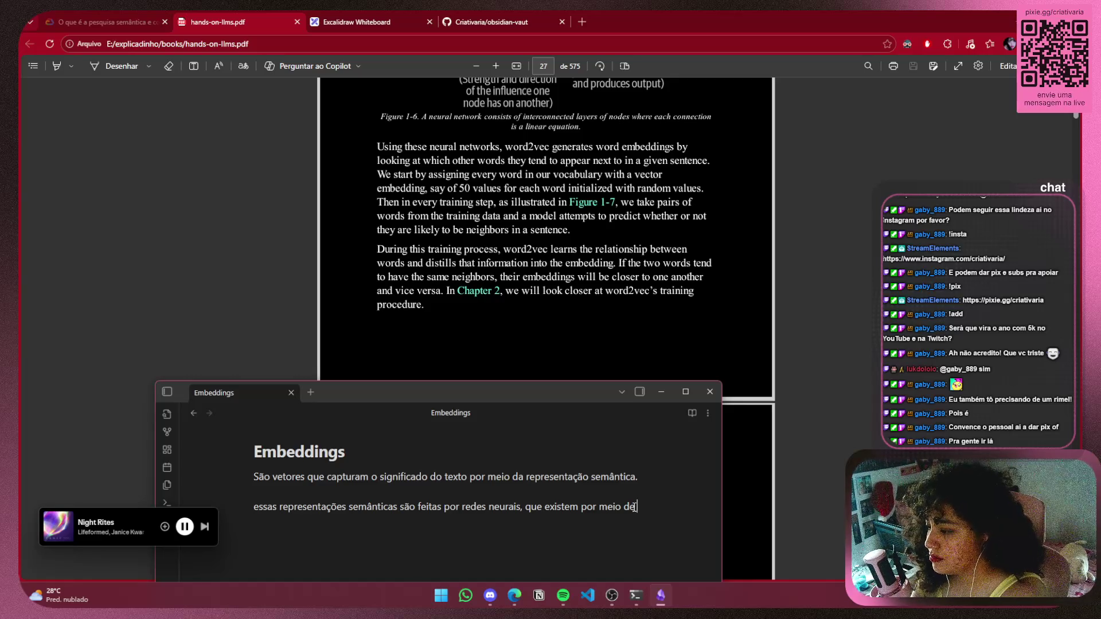
Replace 'existem por meio de' with 'são utilizadas para que o modelo entenda' in the second paragraph
key("BackSpace")
key("BackSpace")
key("BackSpace")
type("são u")
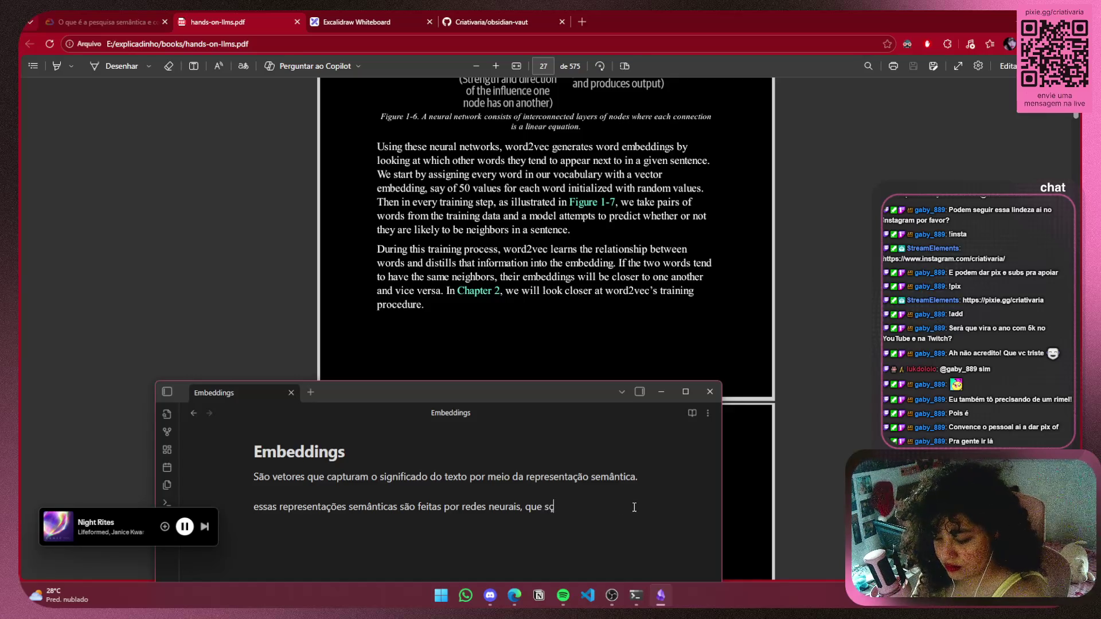
type("tilizada")
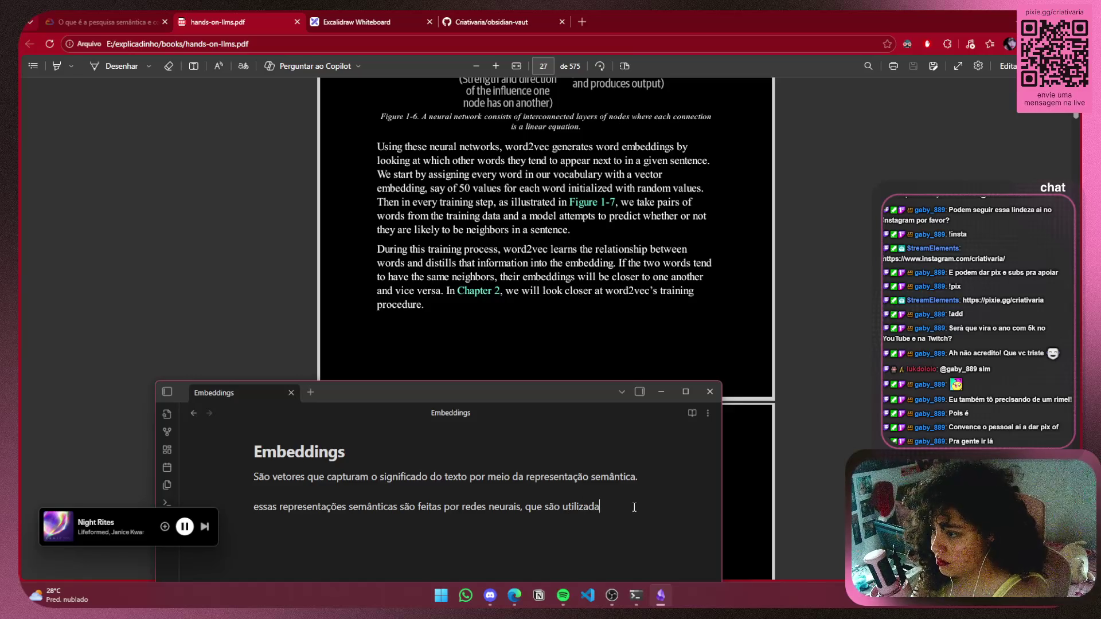
type("s")
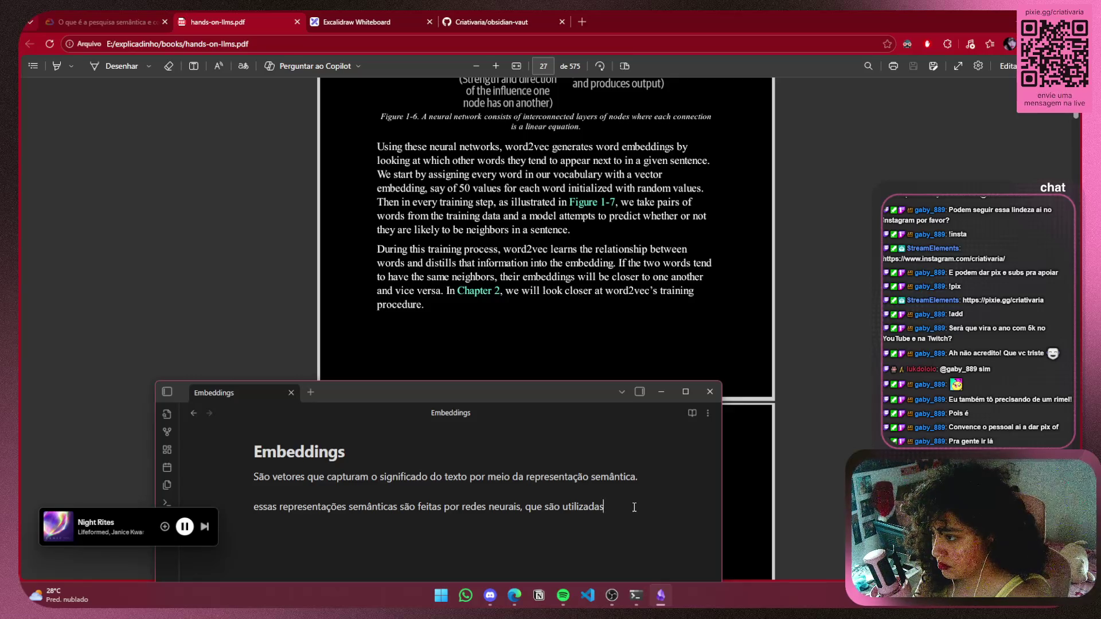
type(" para entender")
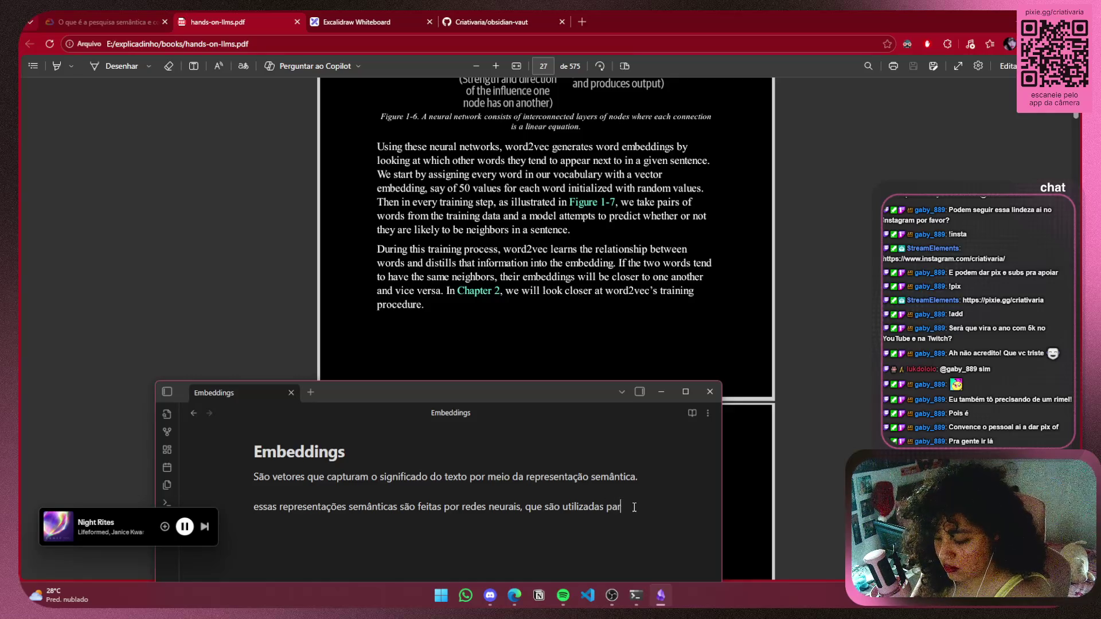
key("BackSpace")
key("BackSpace")
key("BackSpace")
key("BackSpace")
type("que o modelo entenda")
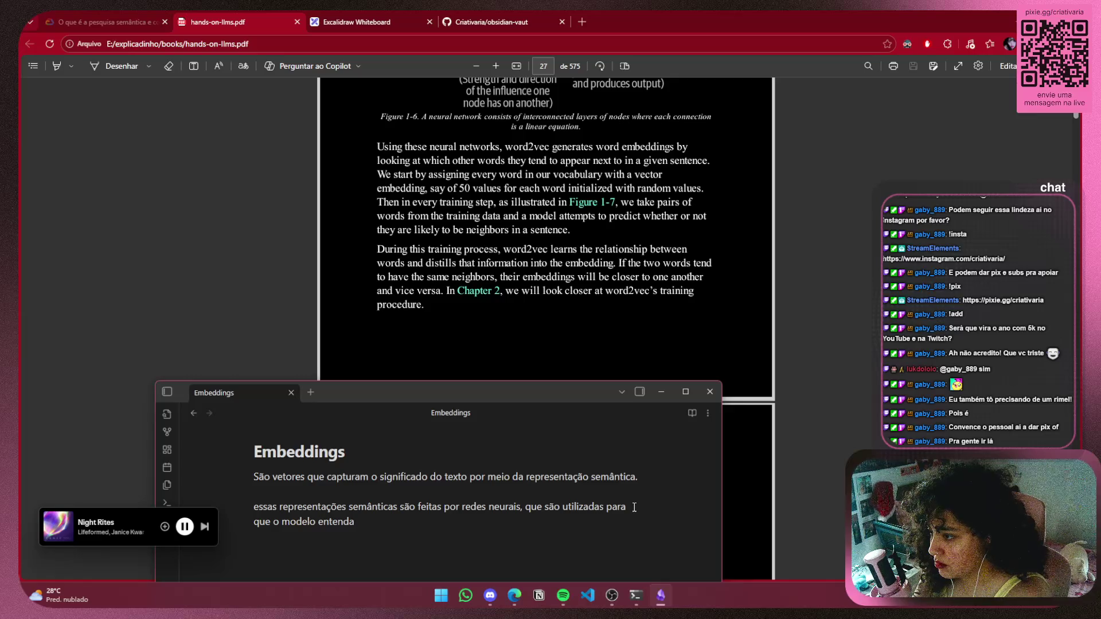
Continue the sentence with 'quais palavras', dropping the trial words 'devem' and 'aparecem mais'
type("o")
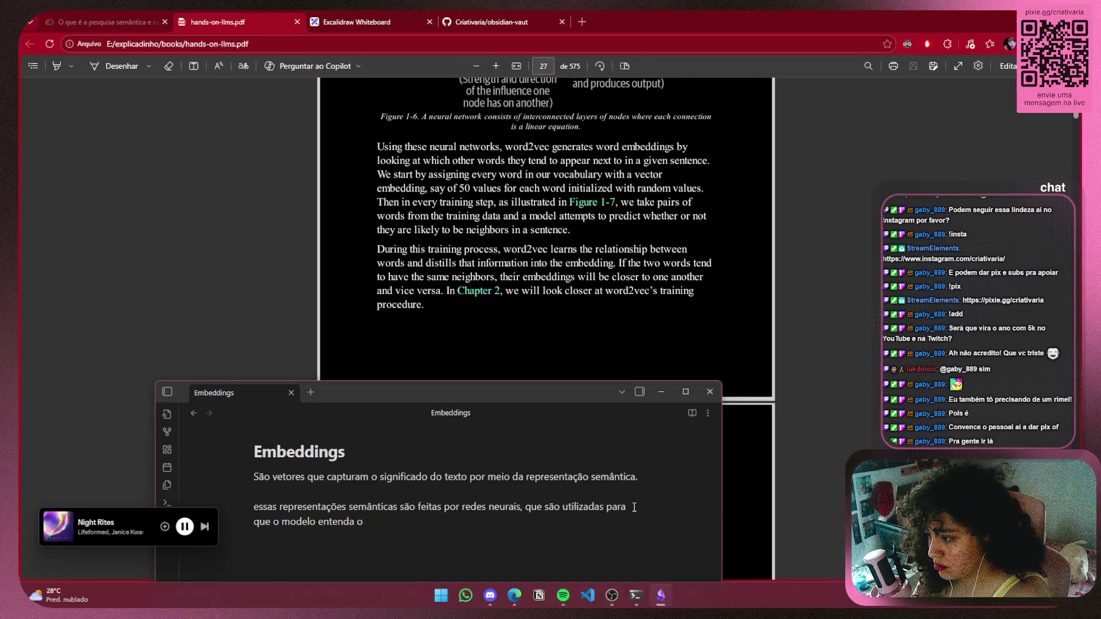
key("BackSpace")
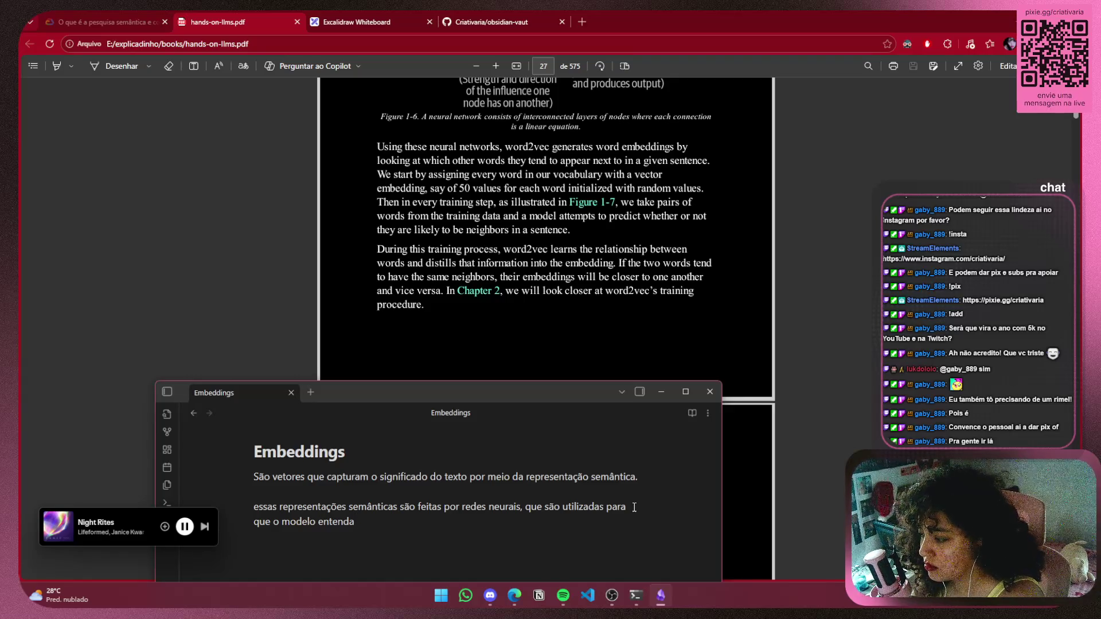
type("quais palavras devem ")
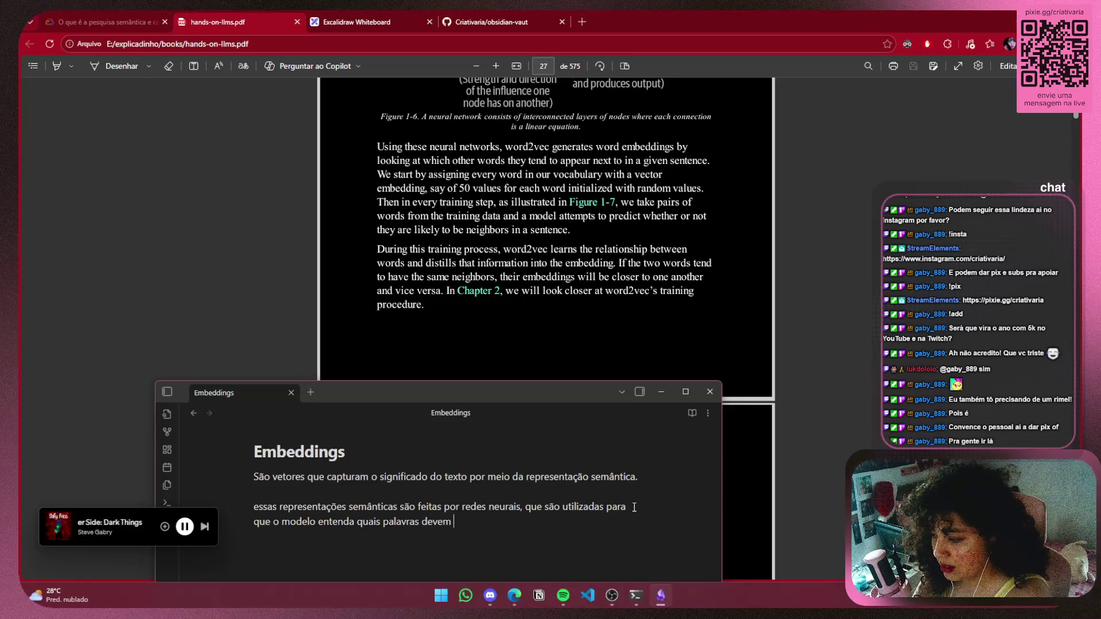
key("BackSpace")
key("BackSpace")
key("BackSpace")
key("BackSpace")
key("BackSpace")
key("BackSpace")
type("aparecem mais")
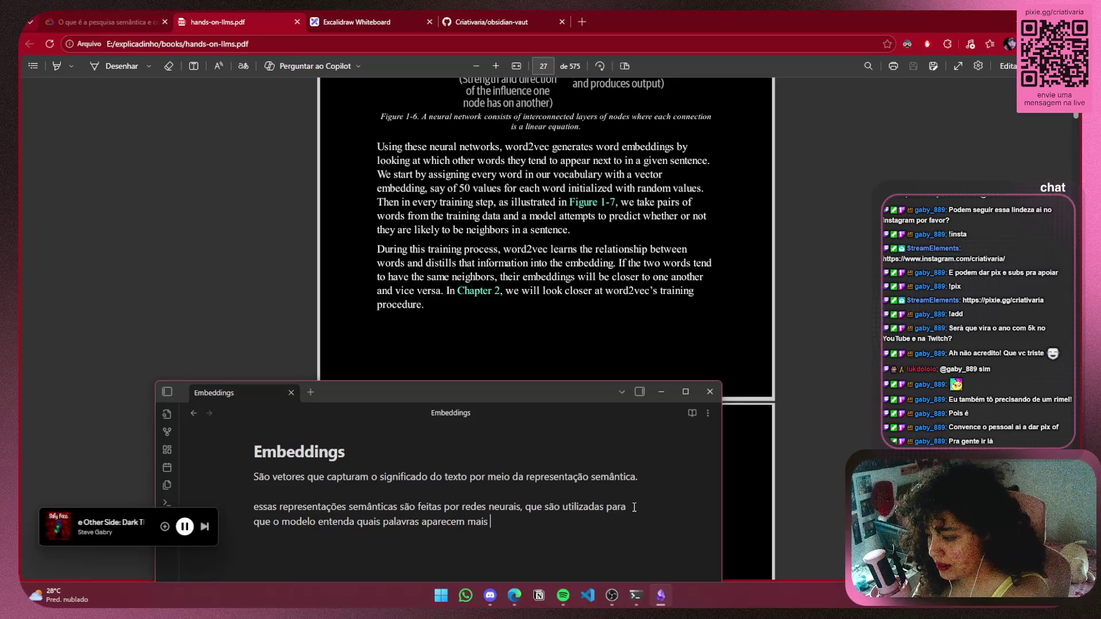
key("ctrl+BackSpace")
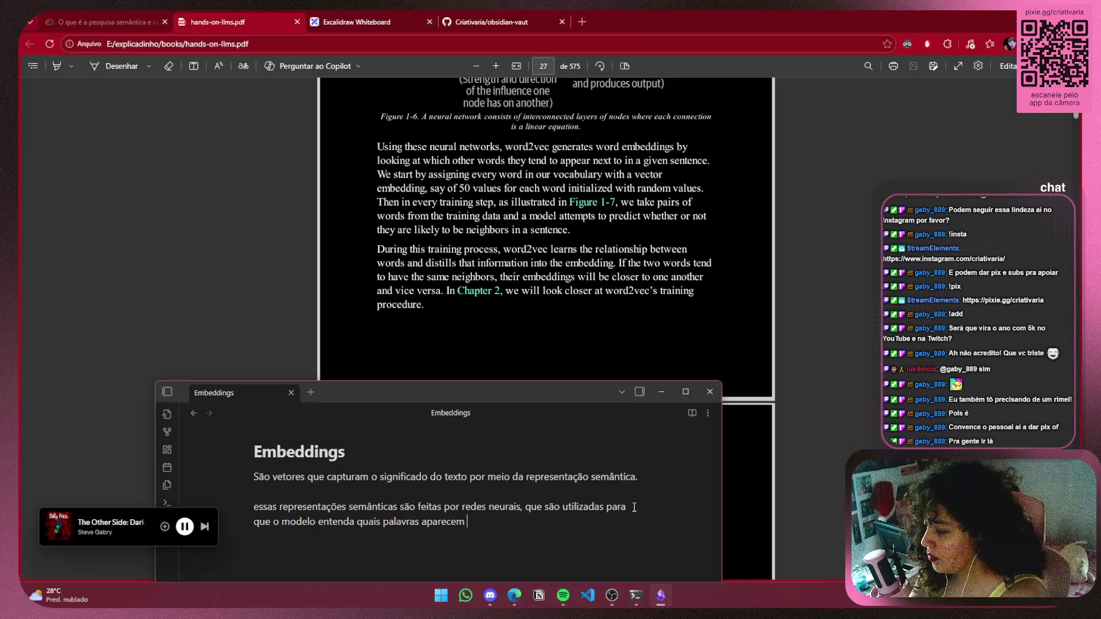
key("BackSpace")
key("BackSpace")
key("BackSpace")
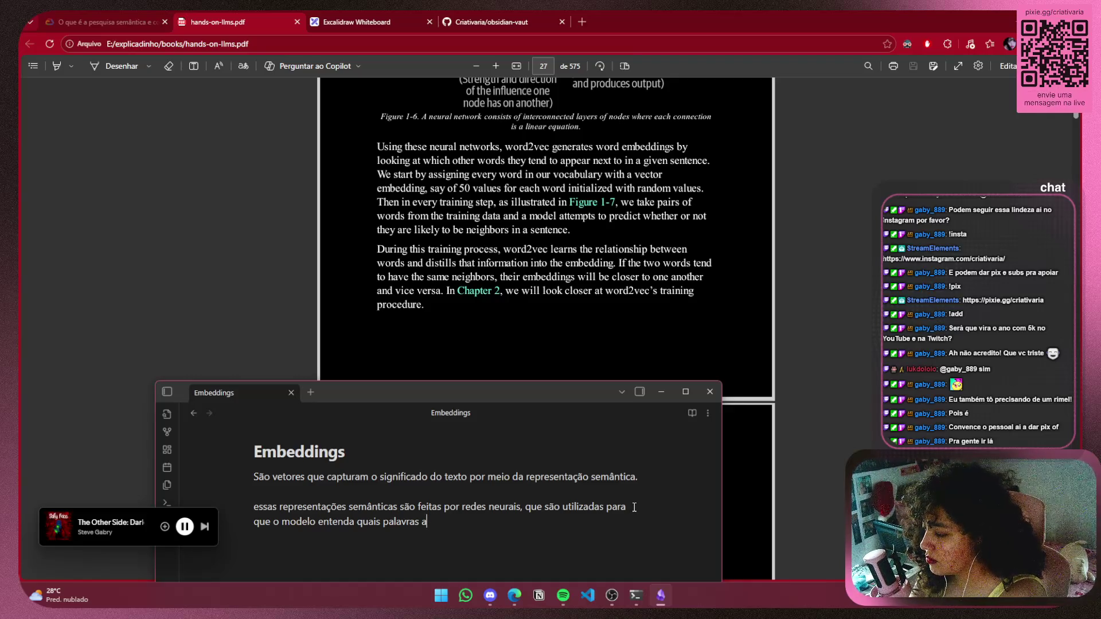
Finish the sentence with 'tendem a aparecer mais próximas em uma frase especifica', then switch apps
key("BackSpace")
key("BackSpace")
key("BackSpace")
type("vras")
key("BackSpace")
key("BackSpace")
type("s tendem a aparecer mais próximas em uma frase e")
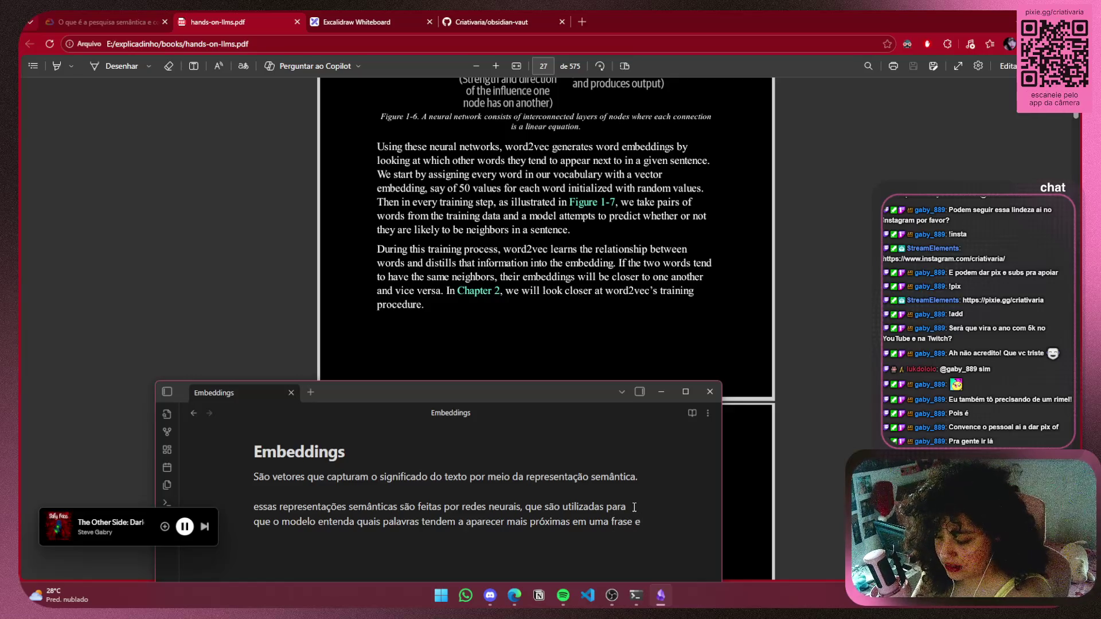
type("x")
key("BackSpace")
type("specifica")
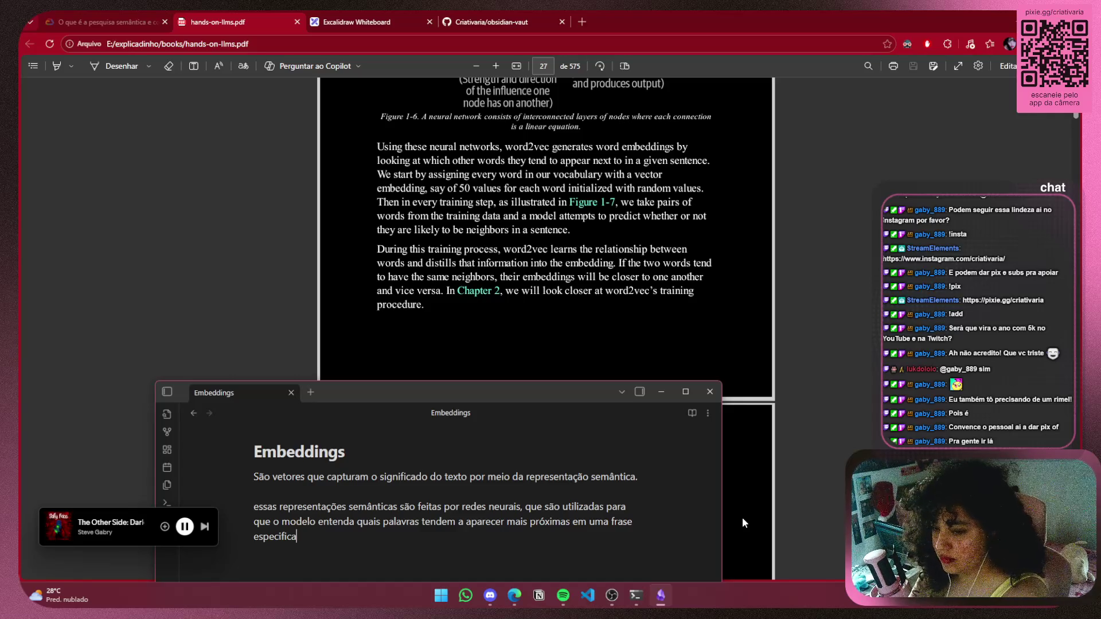
key("alt+Tab")
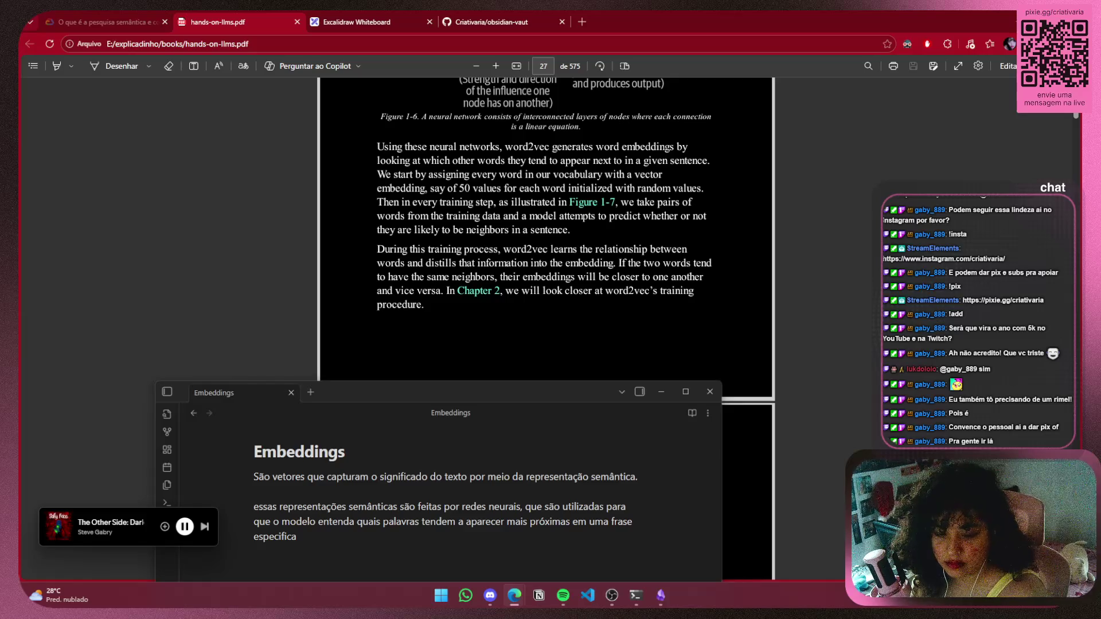
key("alt+Tab")
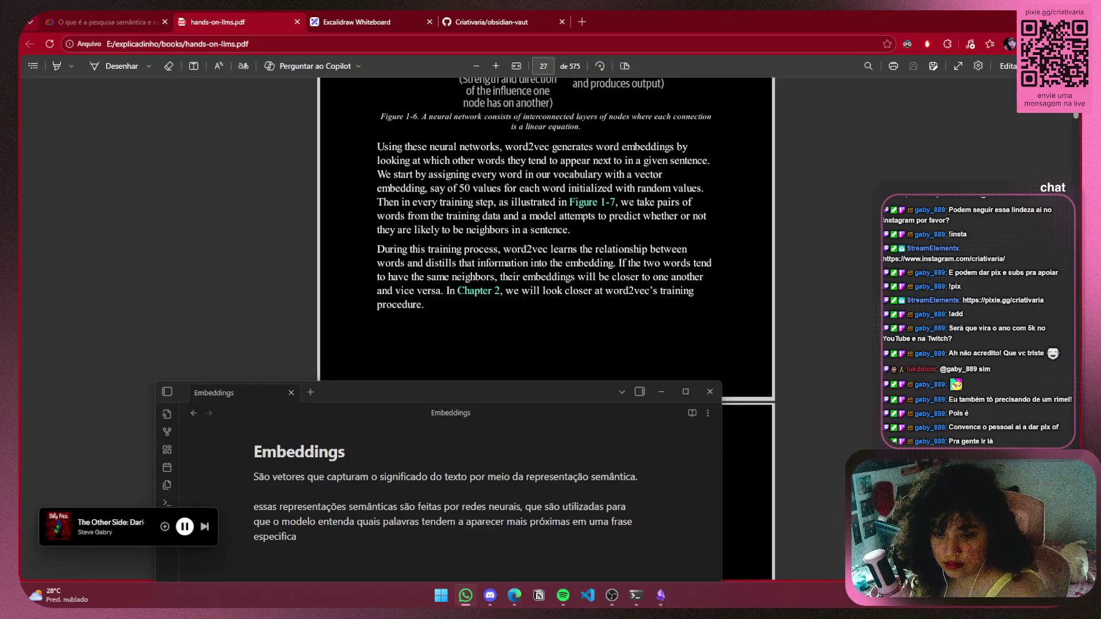
key("alt+Tab")
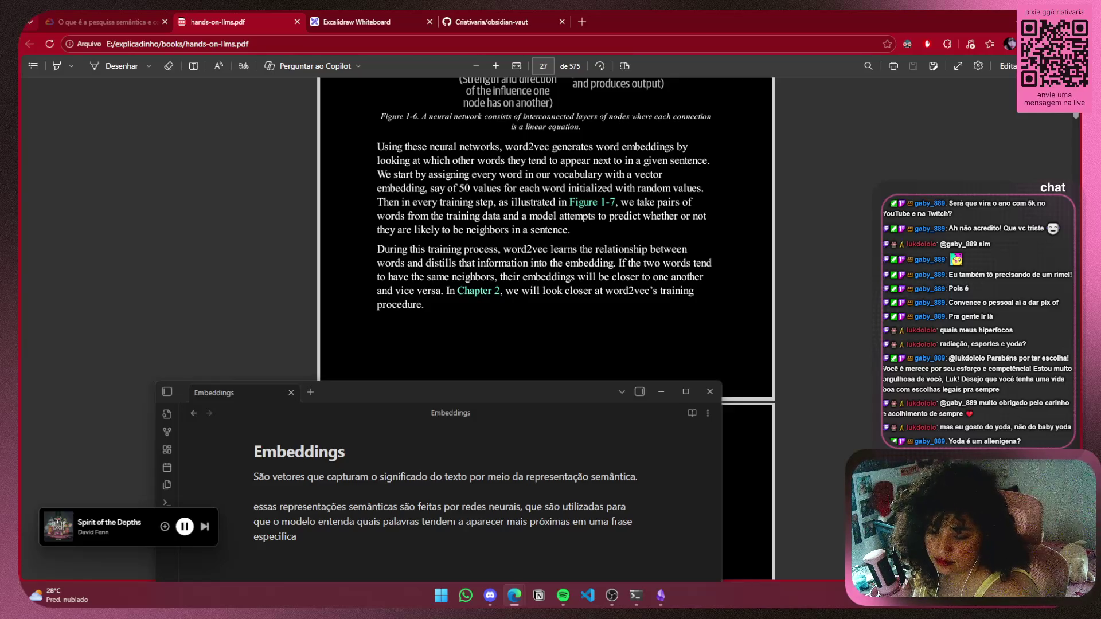
Move the note window up-right, switch between Obsidian and Edge, and open a new blank tab
mouse_move(559, 395)
left_mouse_down()
mouse_move(598, 343)
mouse_move(652, 360)
left_mouse_up()
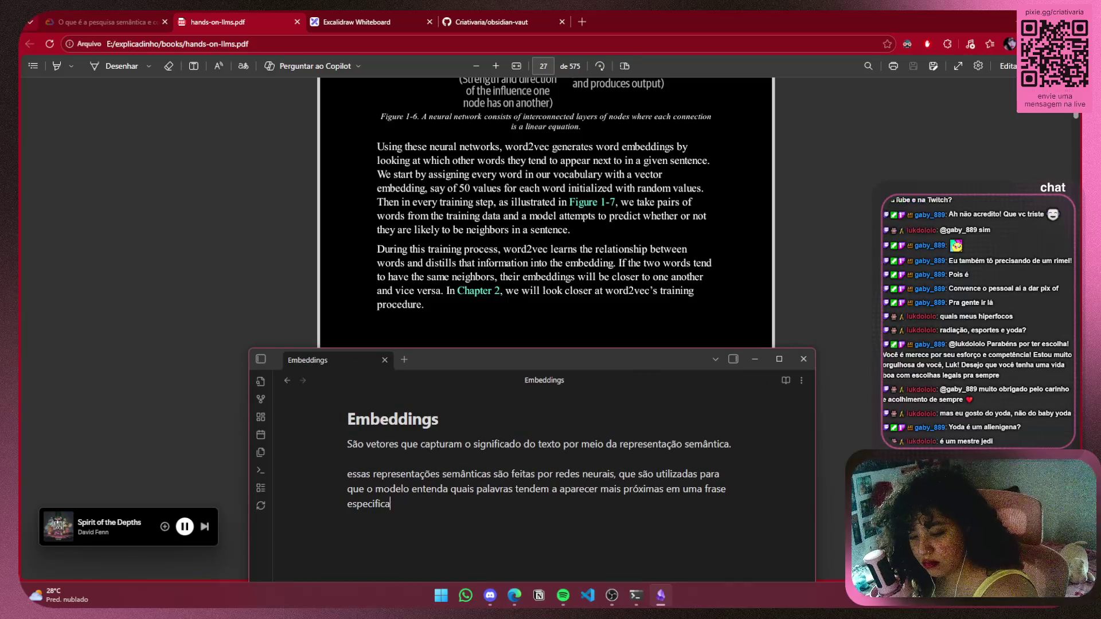
key("alt+Tab")
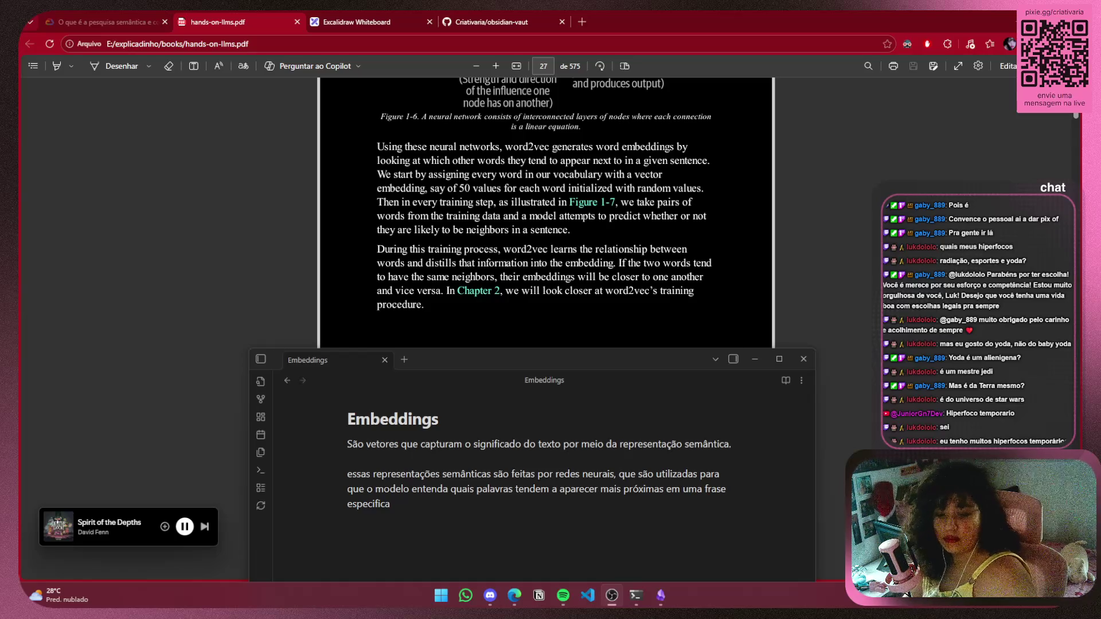
key("alt+Tab")
left_click(572, 530)
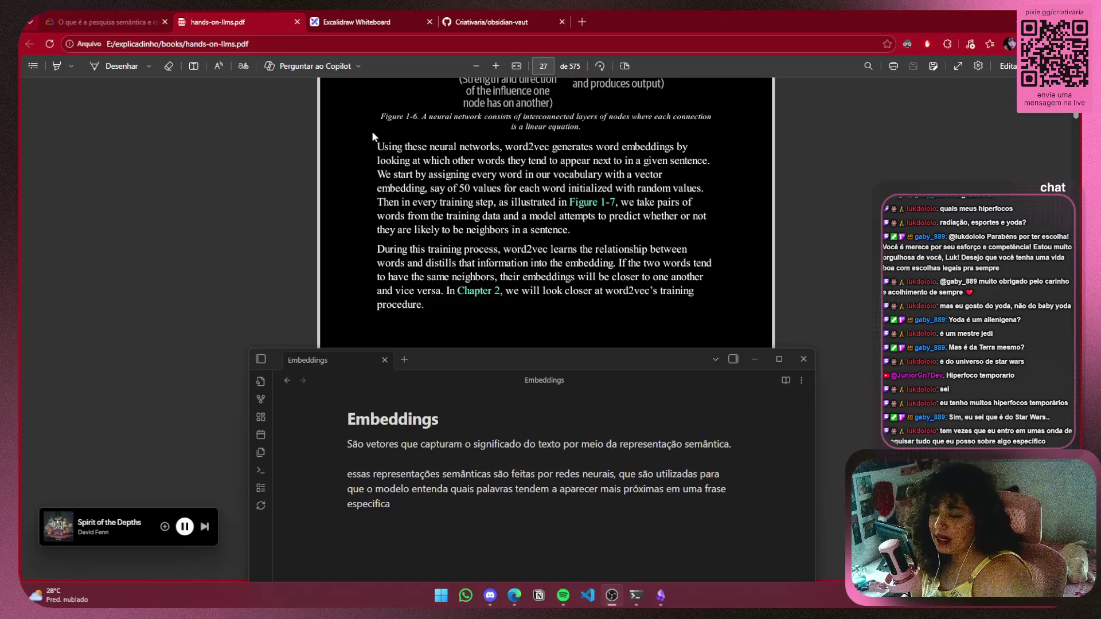
left_click(583, 21)
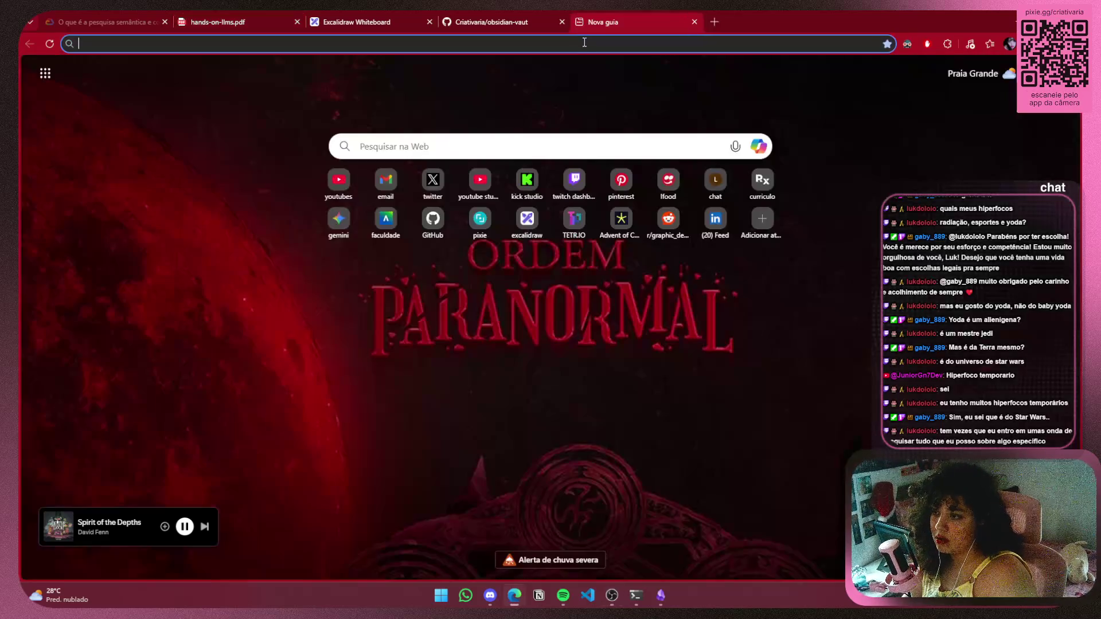
Search Google for 'yoda', choose the Star Wars character result, and browse the results
type("yoda")
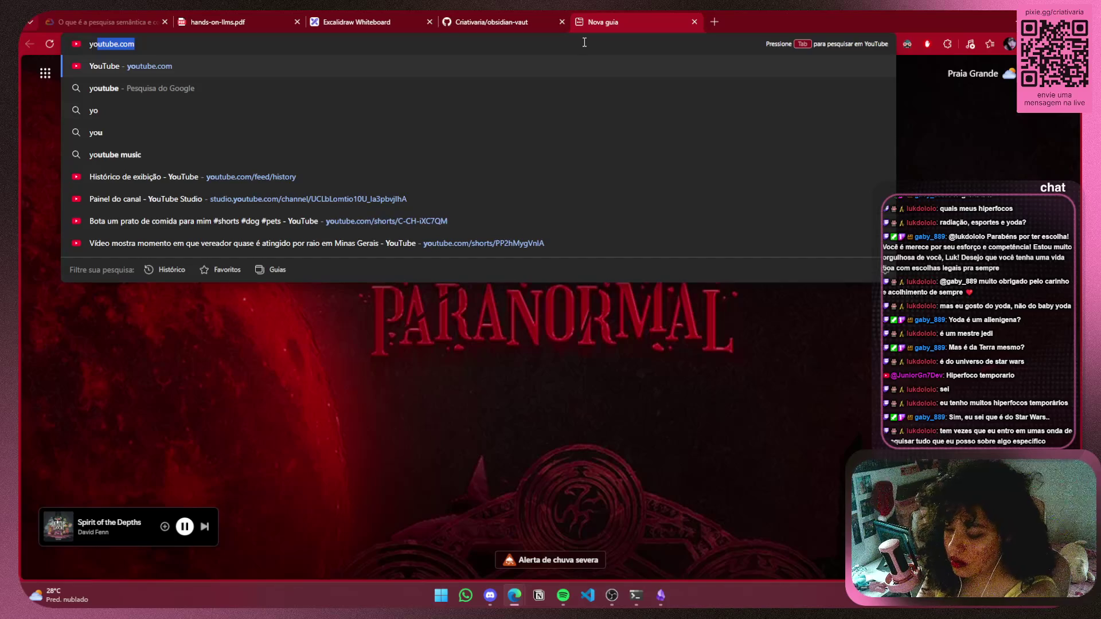
key("Return")
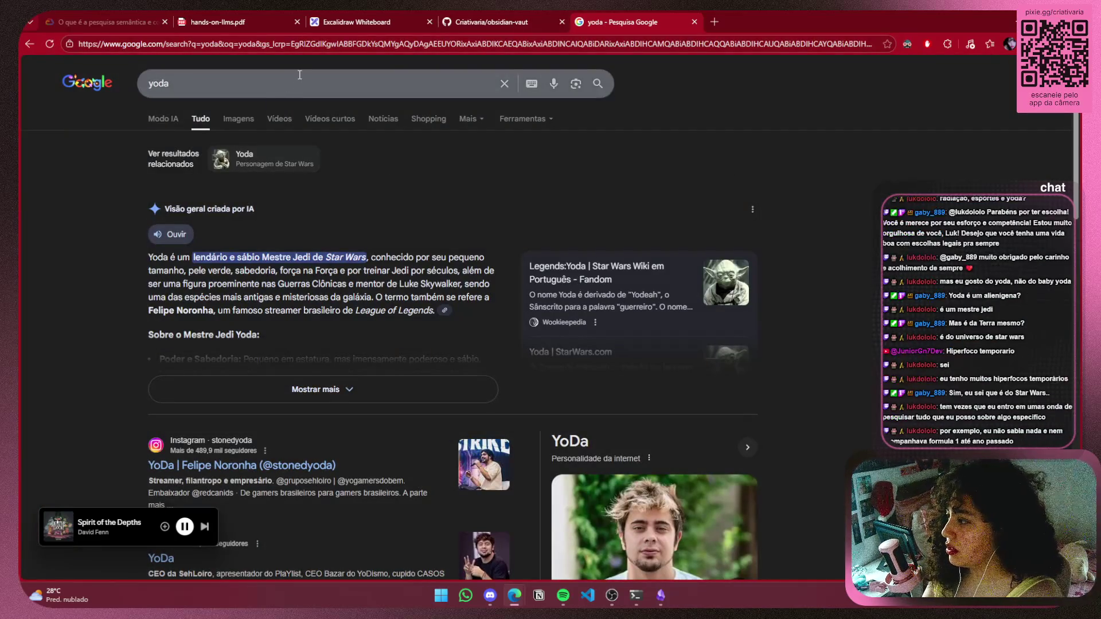
left_click(277, 155)
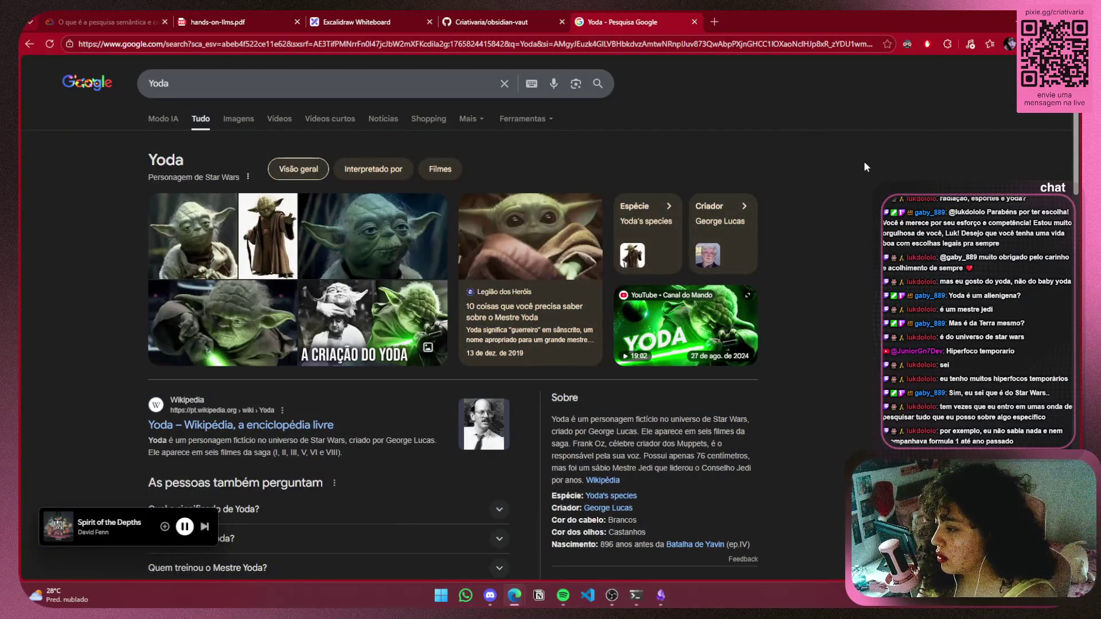
scroll(864, 164, "down", 3)
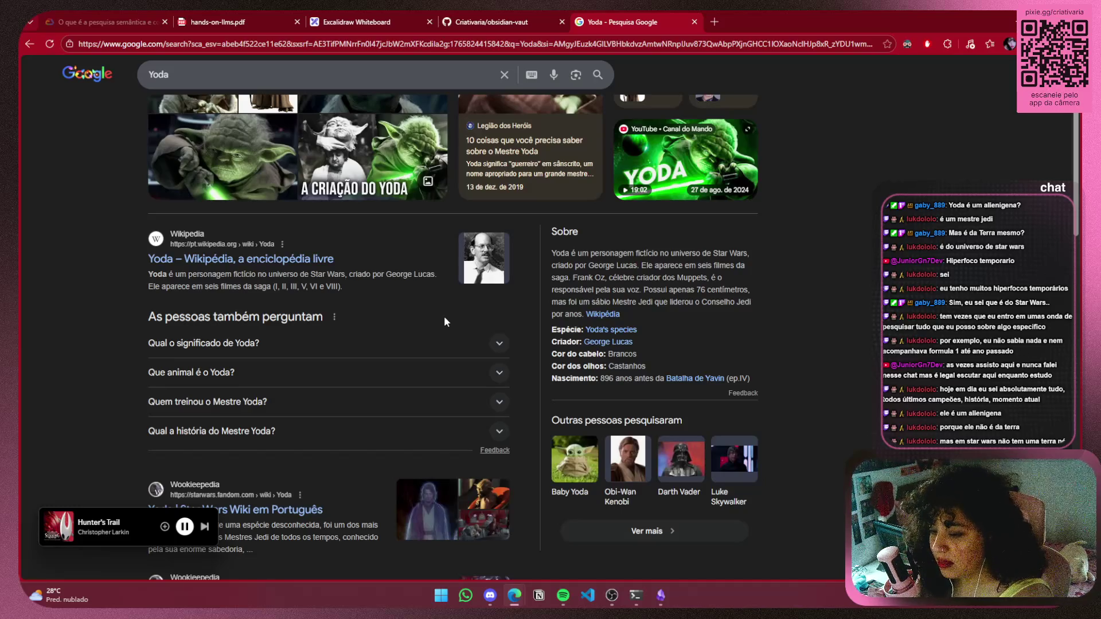
scroll(443, 304, "up", 3)
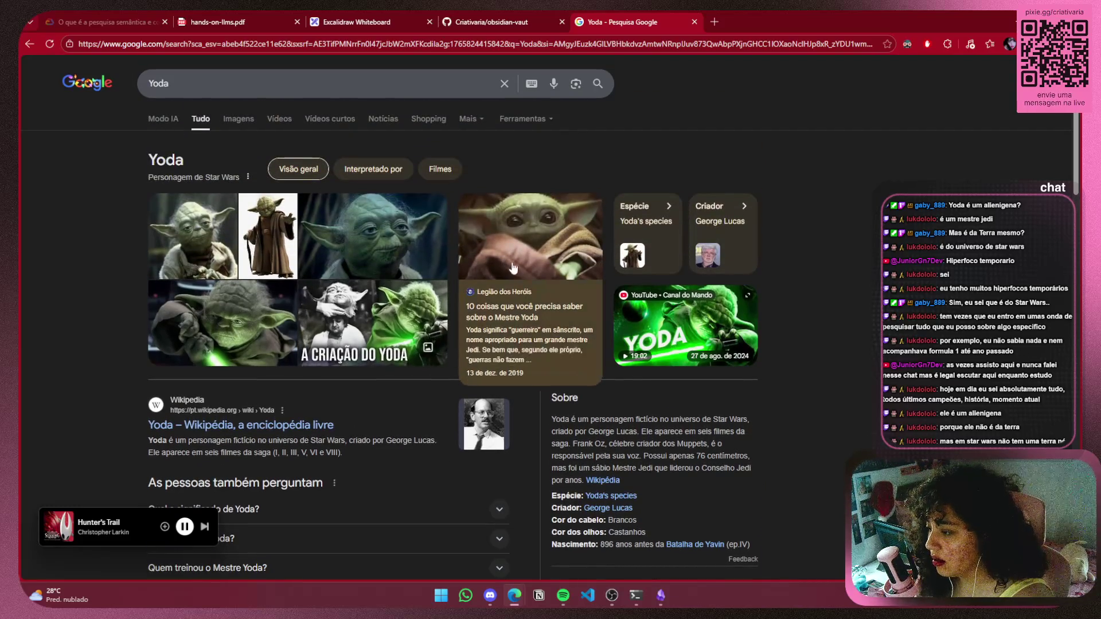
scroll(452, 268, "down", 7)
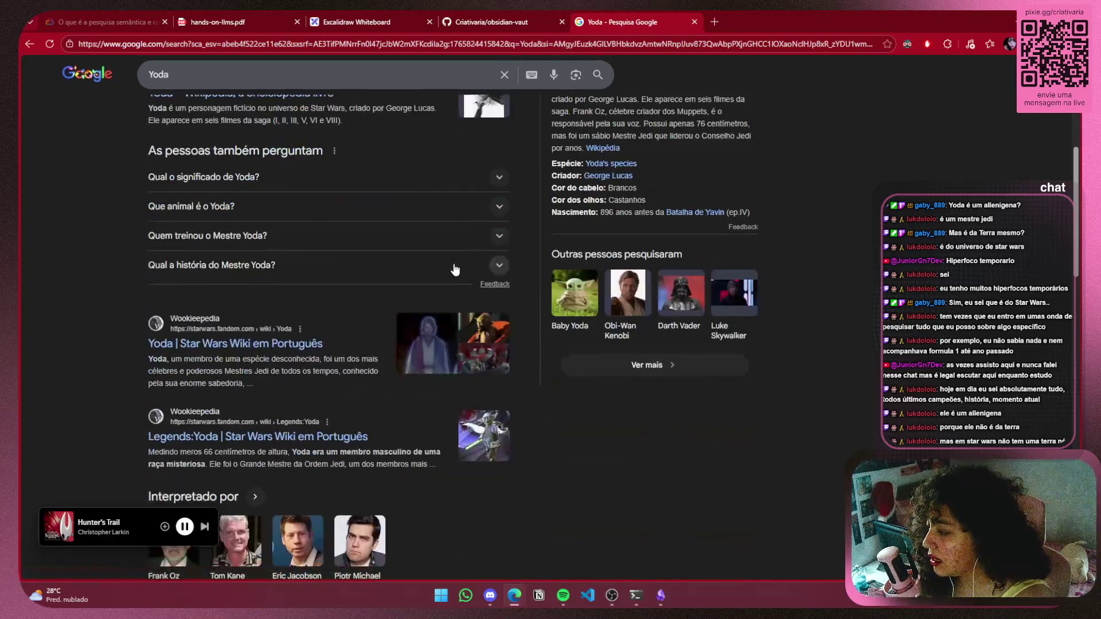
scroll(447, 255, "down", 5)
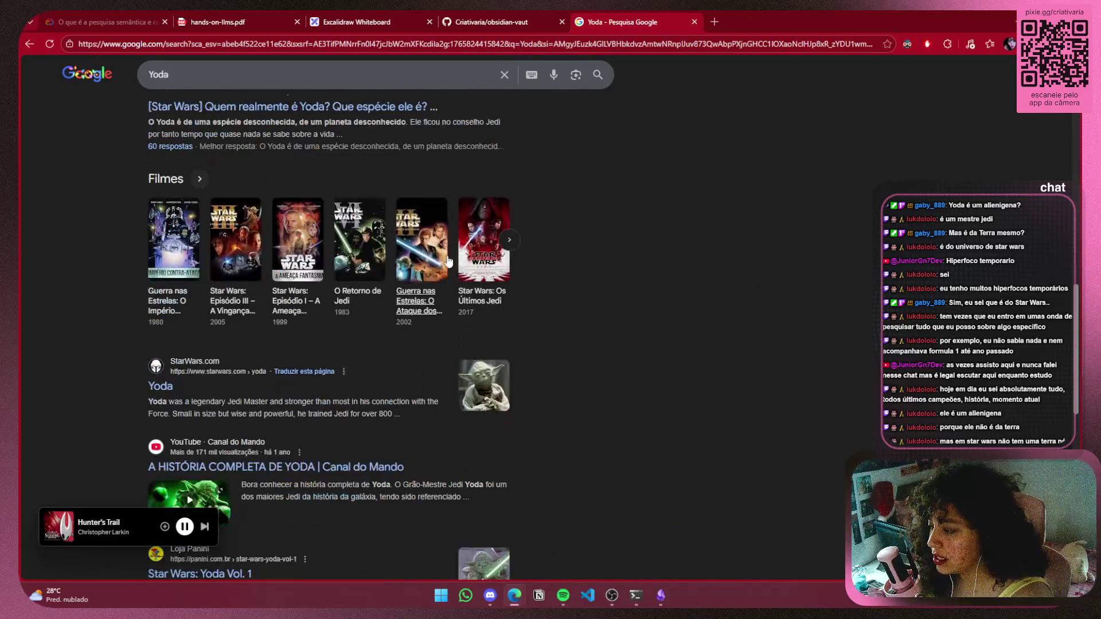
scroll(102, 300, "down", 5)
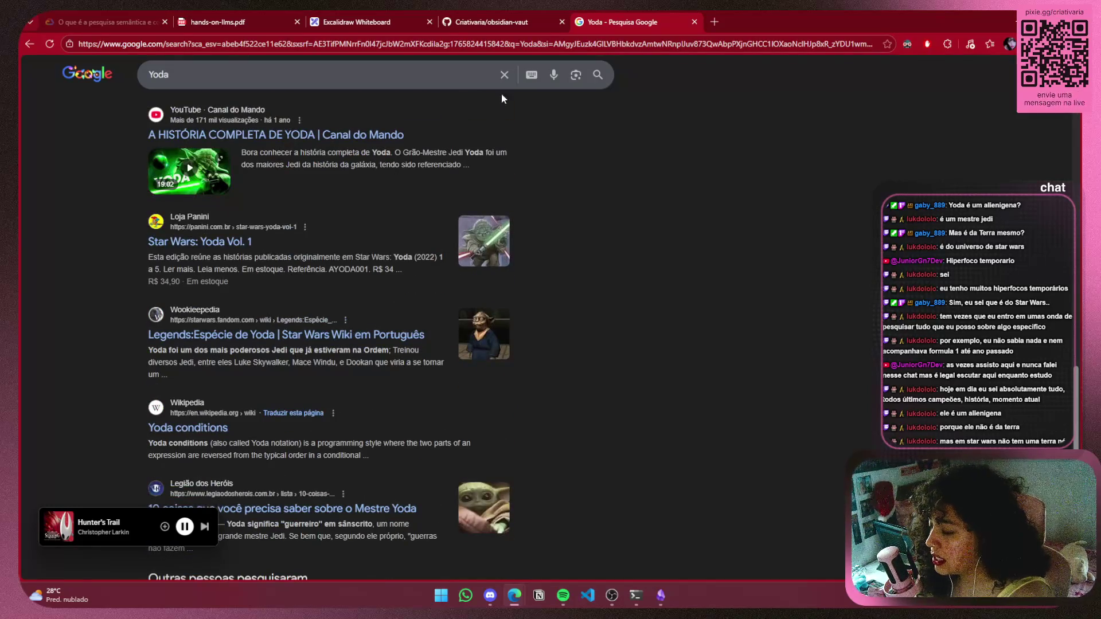
scroll(211, 116, "up", 17)
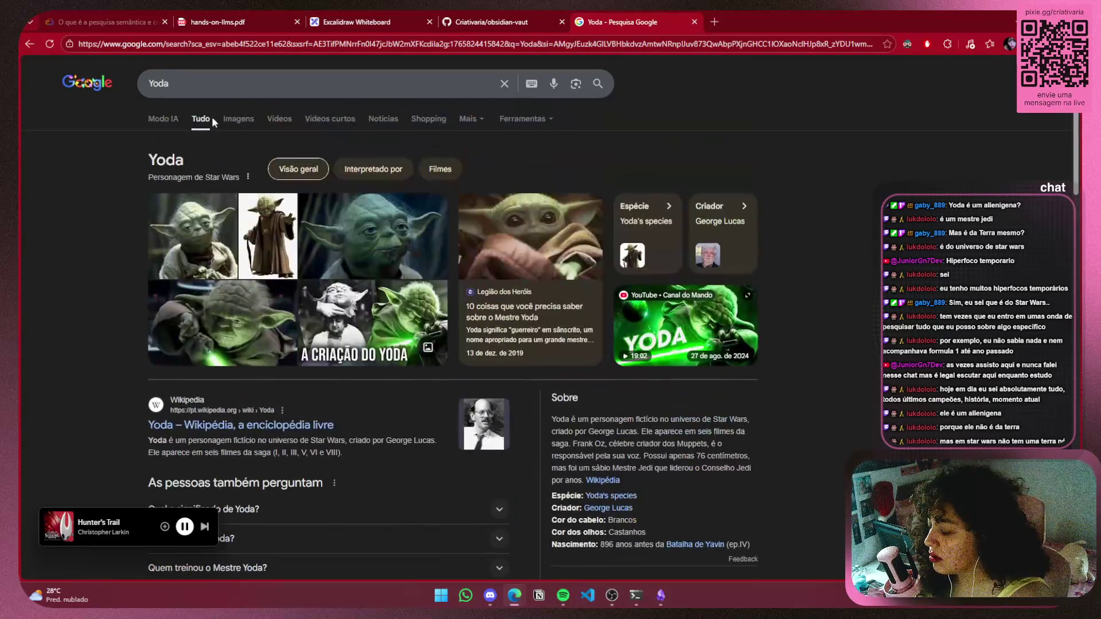
Search Google for 'guardioes da galaxia', browse the results, and open its Netflix listing
key("ctrl+a")
key("BackSpace")
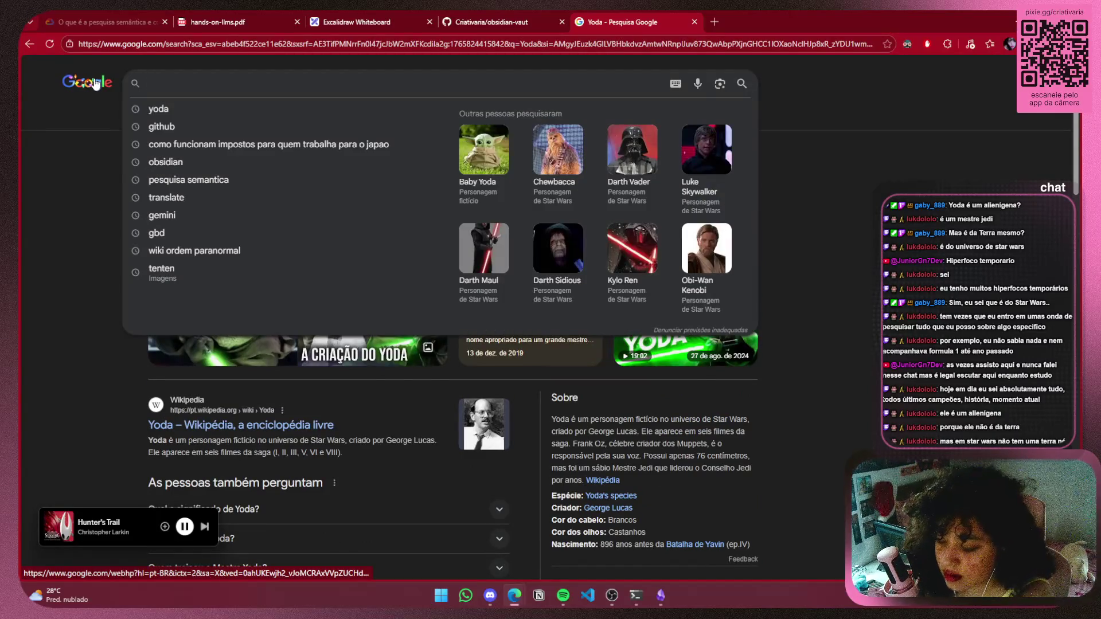
type("gardioes")
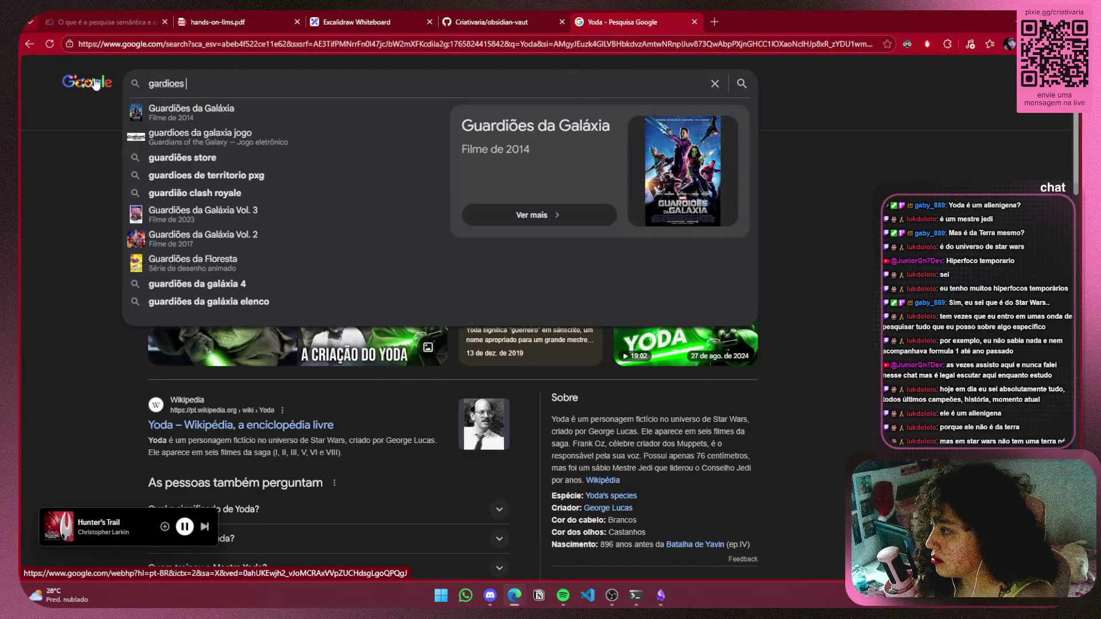
key("Down")
key("Return")
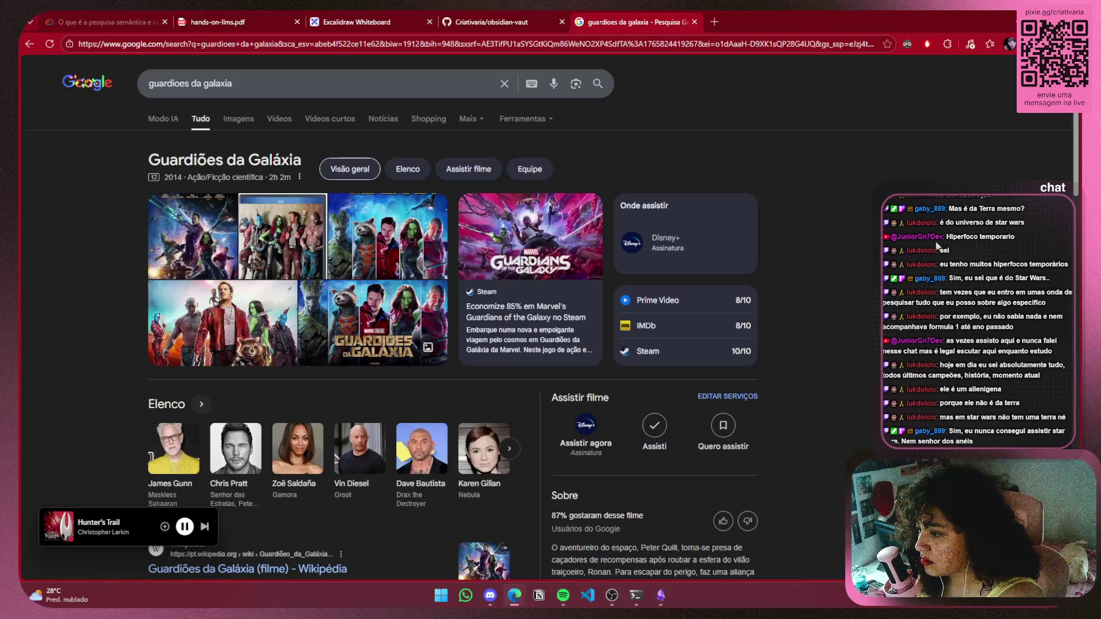
scroll(936, 244, "down", 3)
scroll(933, 245, "up", 1)
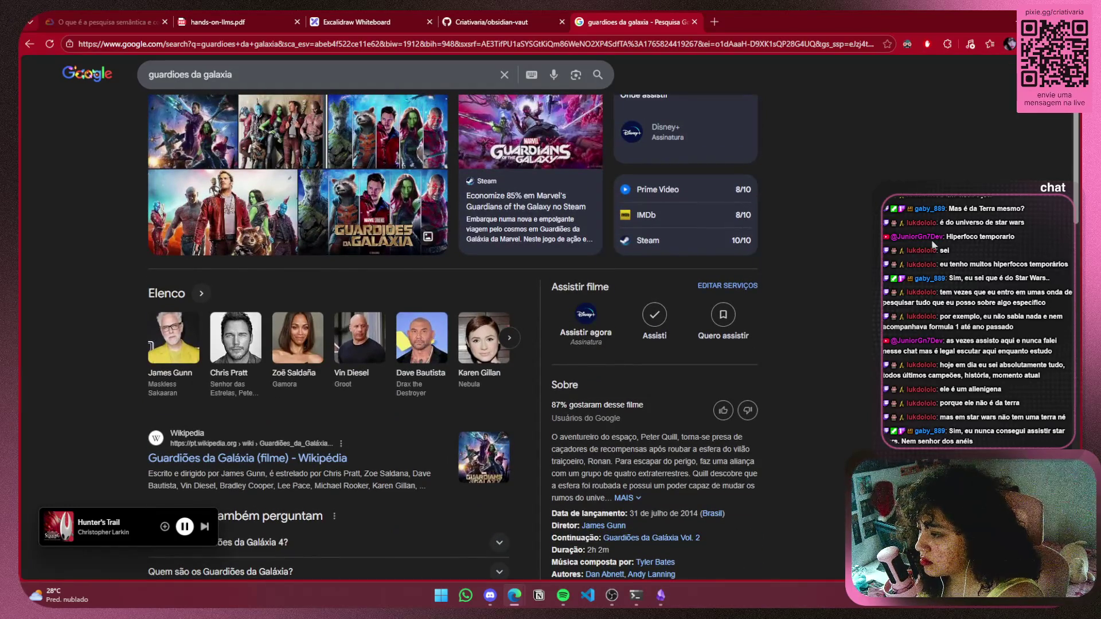
scroll(933, 244, "down", 5)
scroll(932, 245, "down", 5)
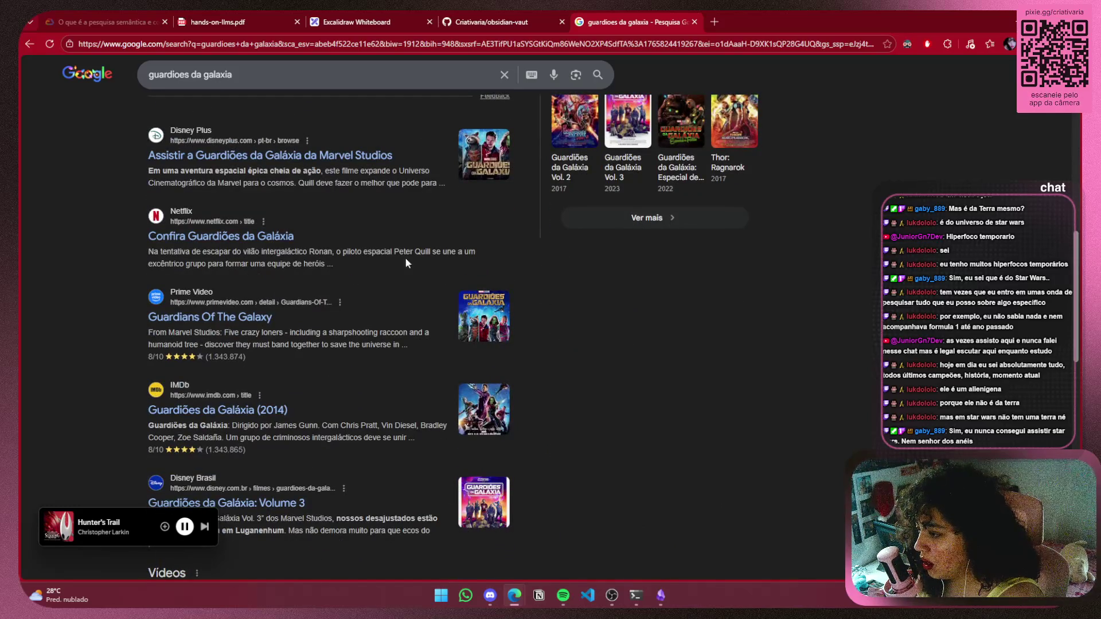
left_click(286, 240)
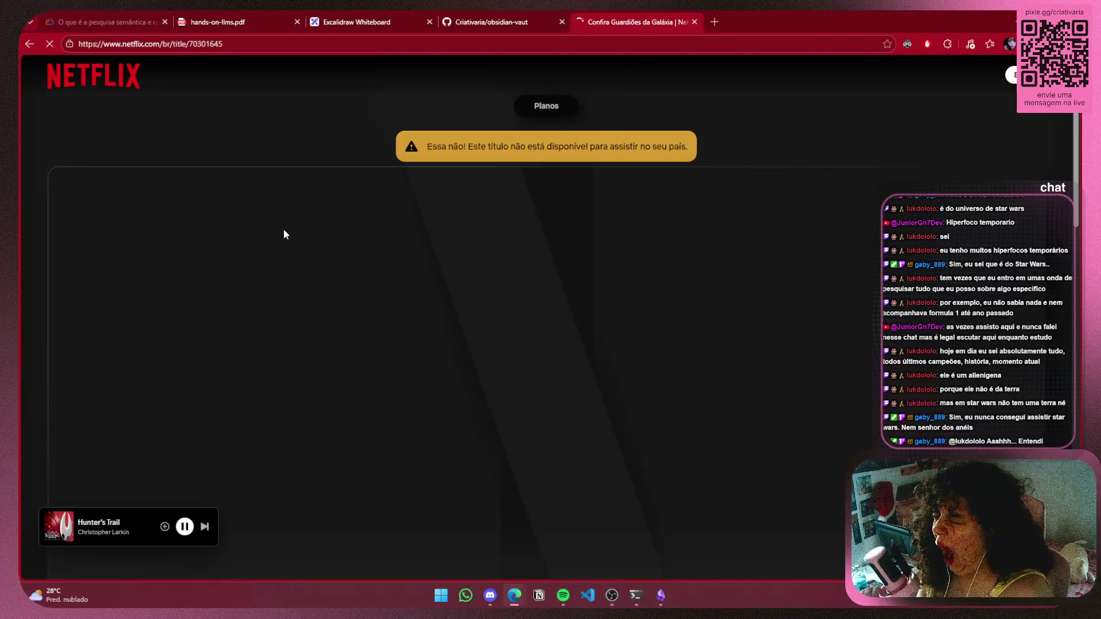
left_click(126, 156)
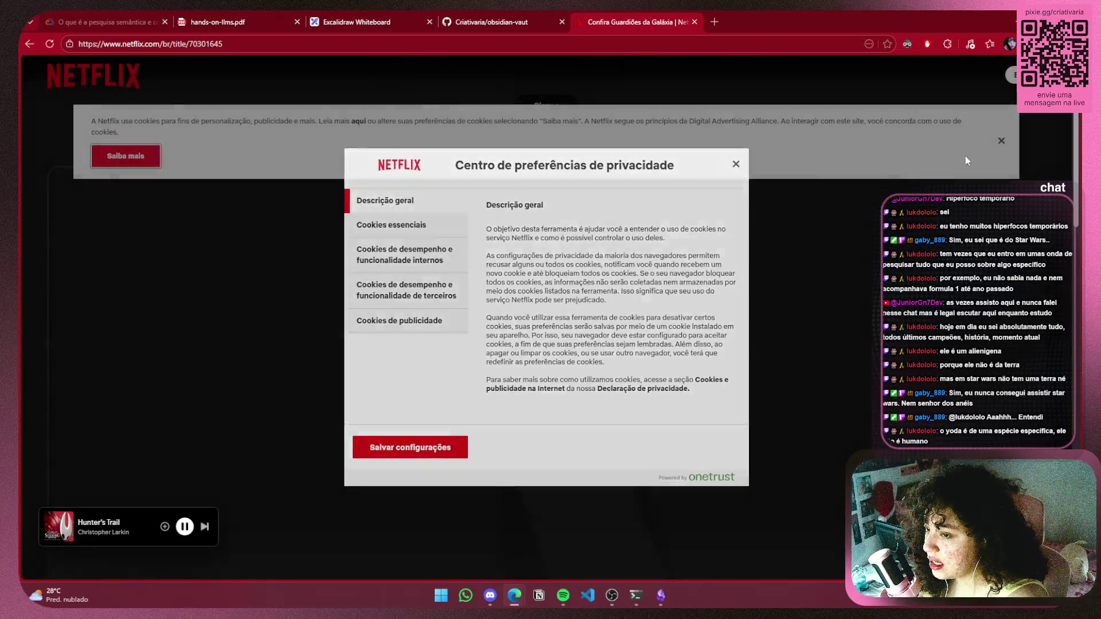
key("Escape")
left_click(1001, 141)
scroll(994, 144, "down", 4)
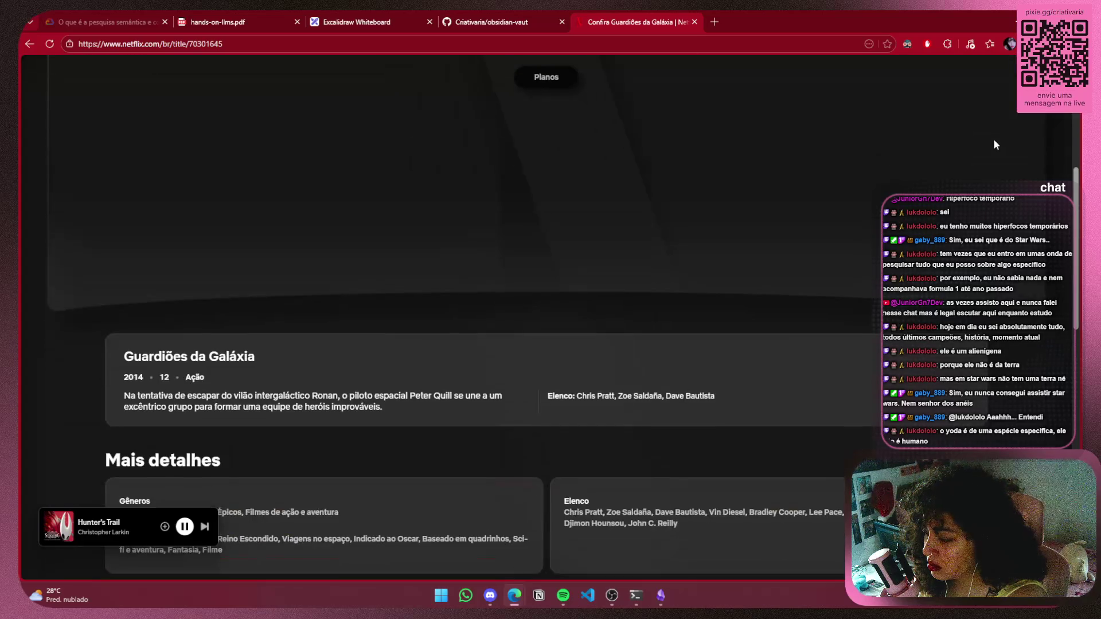
scroll(993, 139, "down", 5)
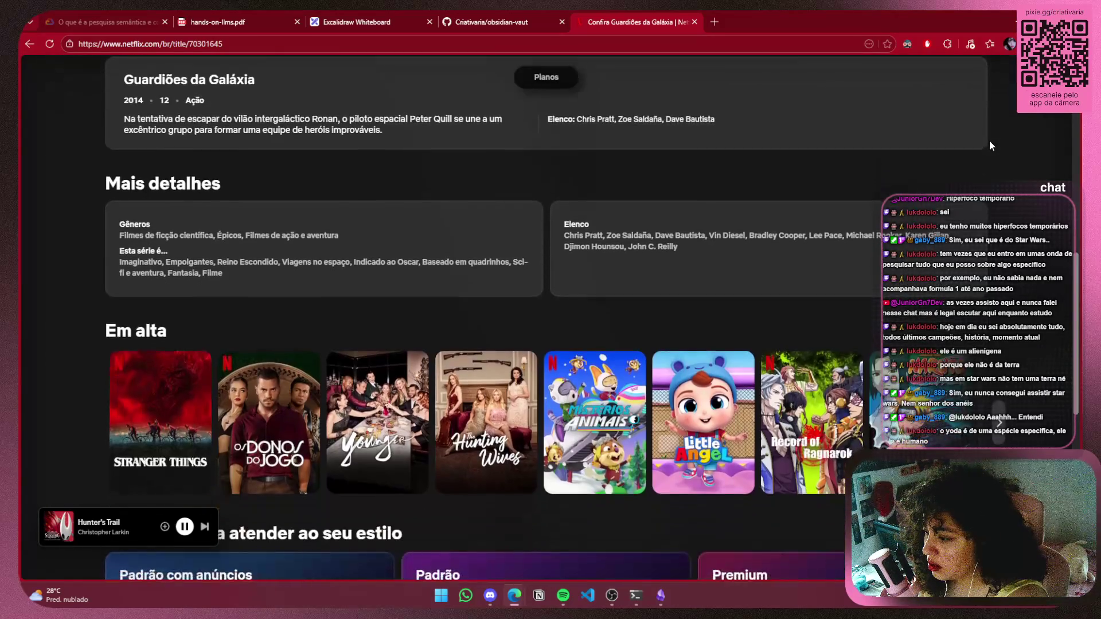
scroll(989, 141, "down", 2)
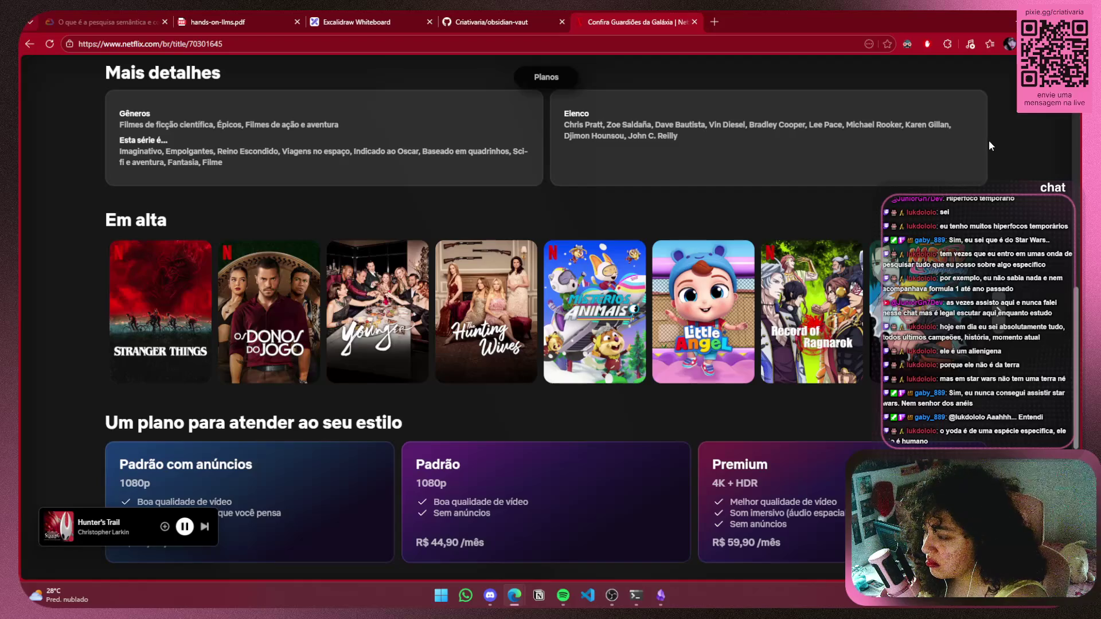
scroll(987, 141, "down", 5)
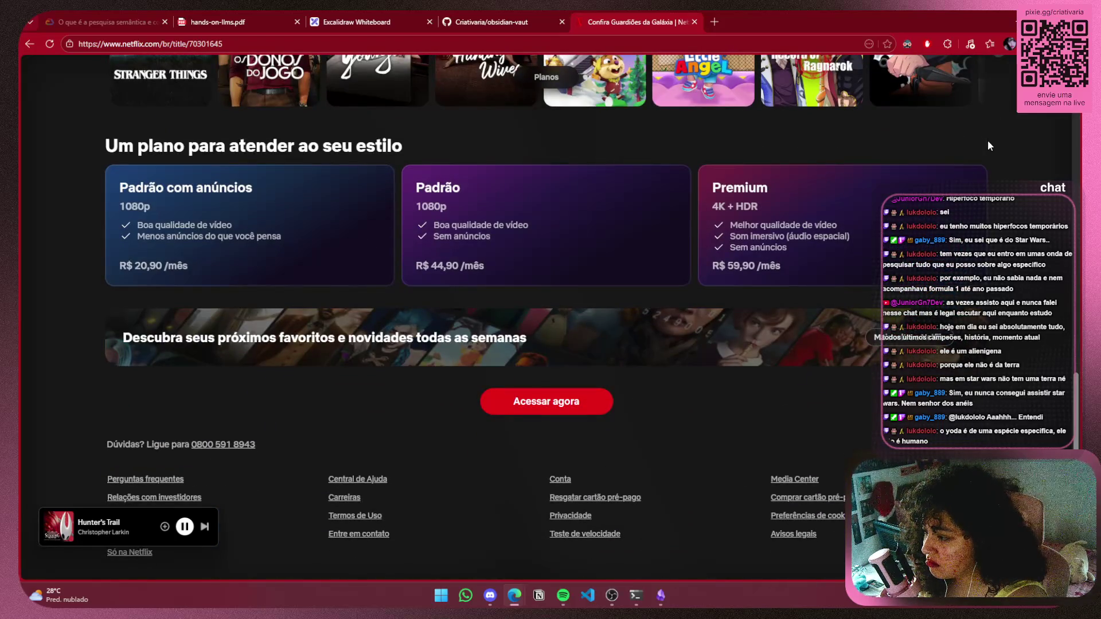
scroll(104, 149, "up", 1)
scroll(104, 116, "up", 8)
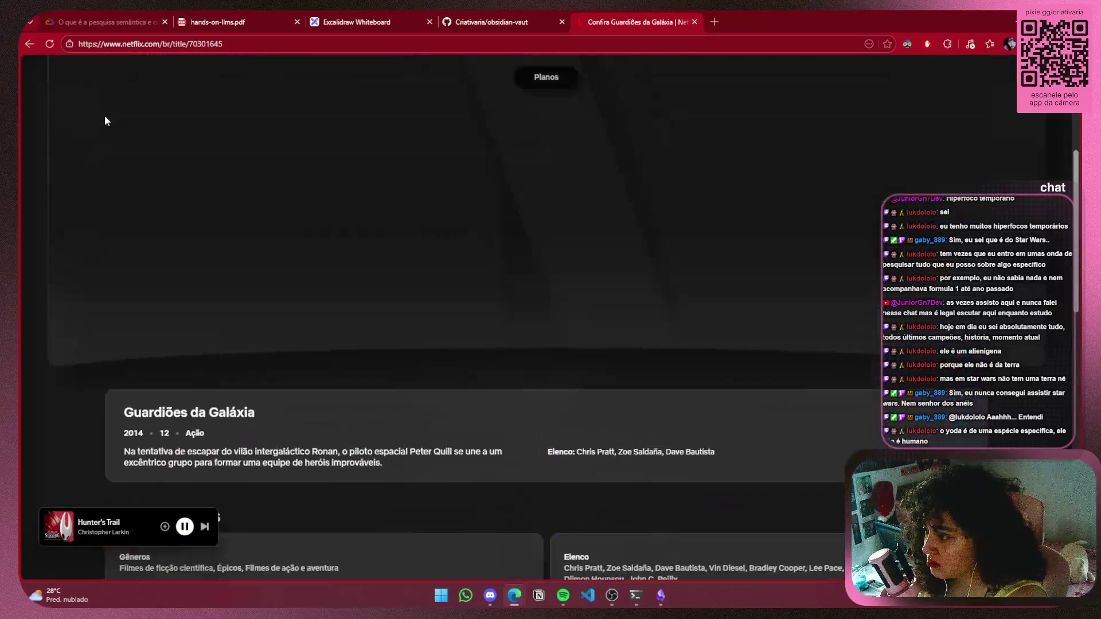
left_click(25, 44)
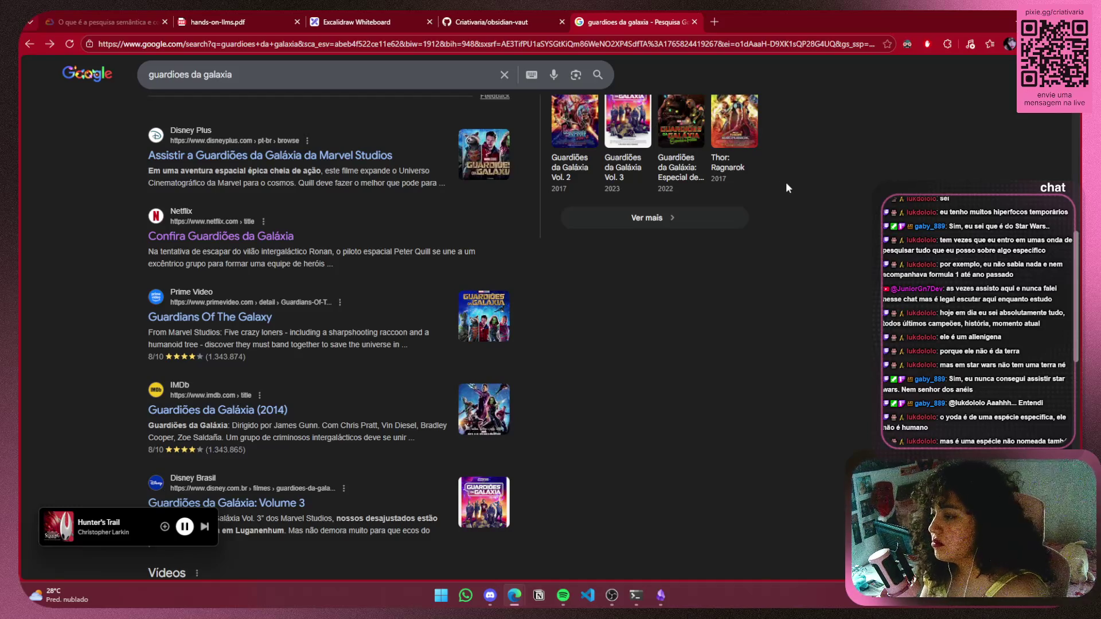
scroll(821, 198, "down", 5)
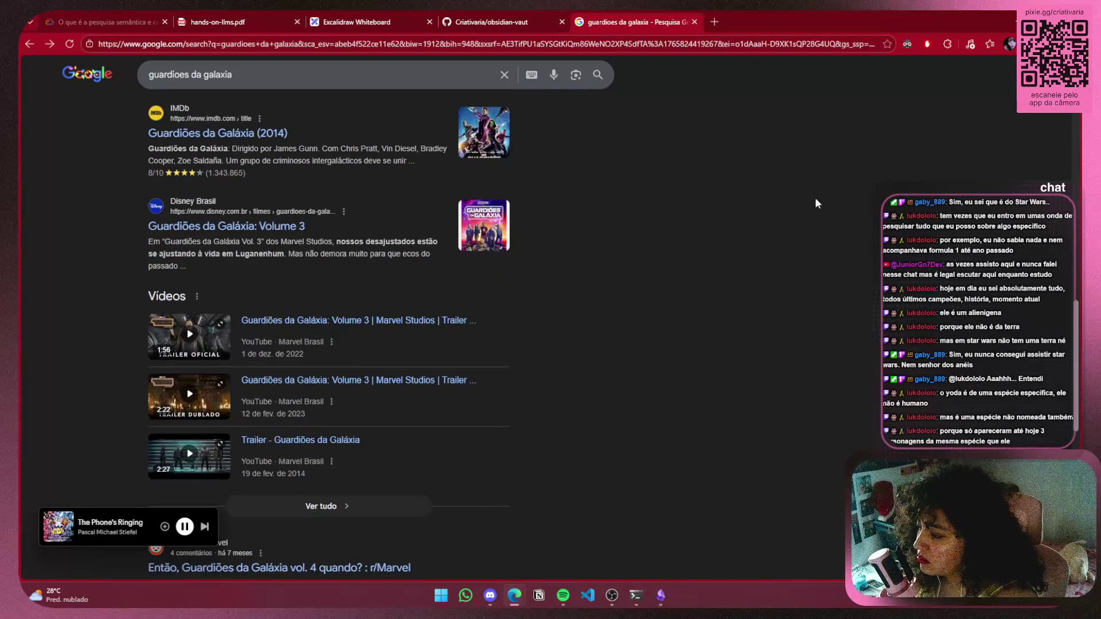
left_click(694, 22)
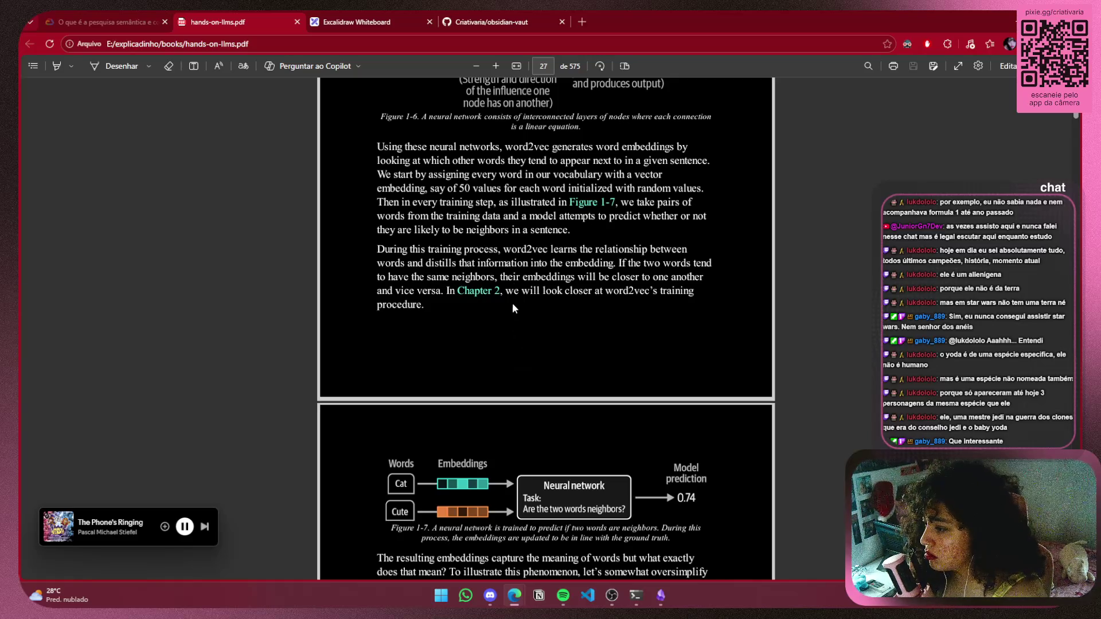
Glance at the Obsidian Embeddings note, then return to the PDF and scroll to Figure 1-7
scroll(511, 286, "up", 2)
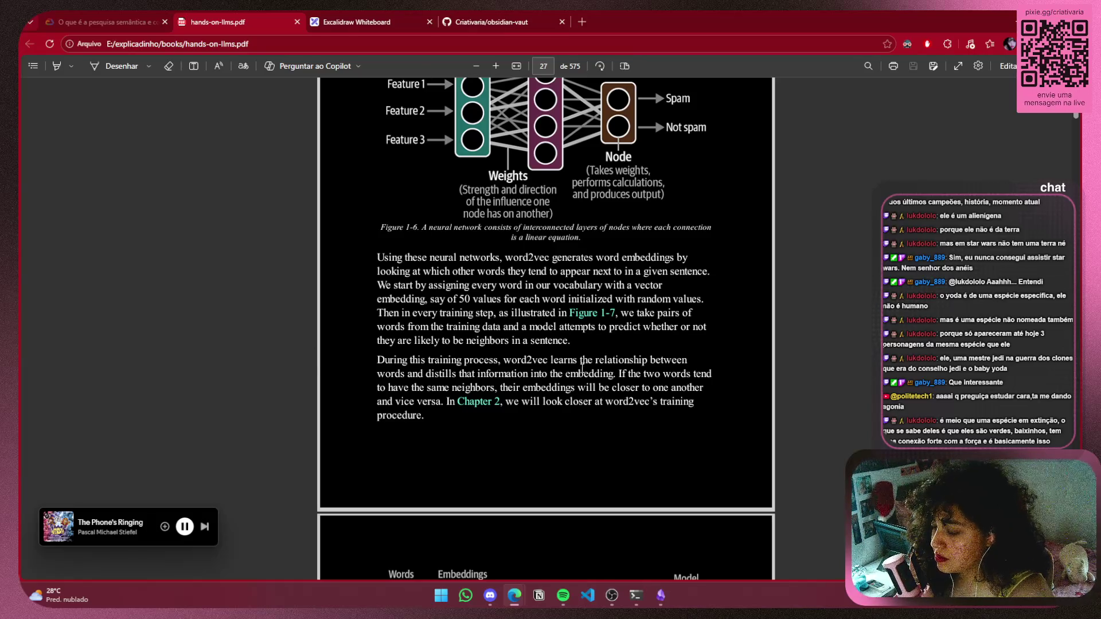
left_click(661, 595)
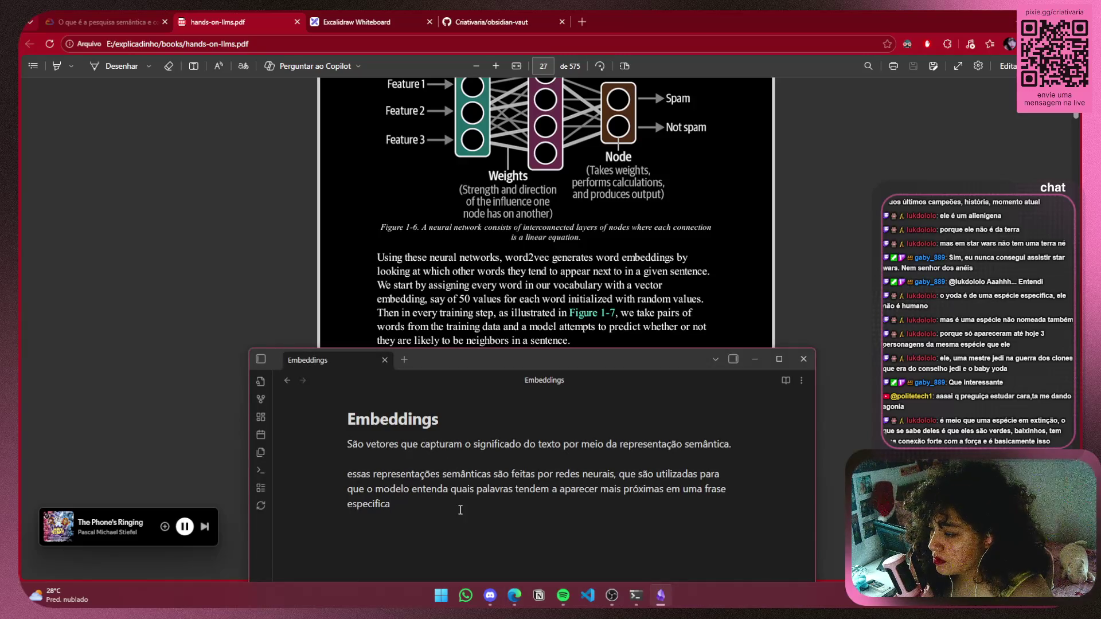
left_click(780, 263)
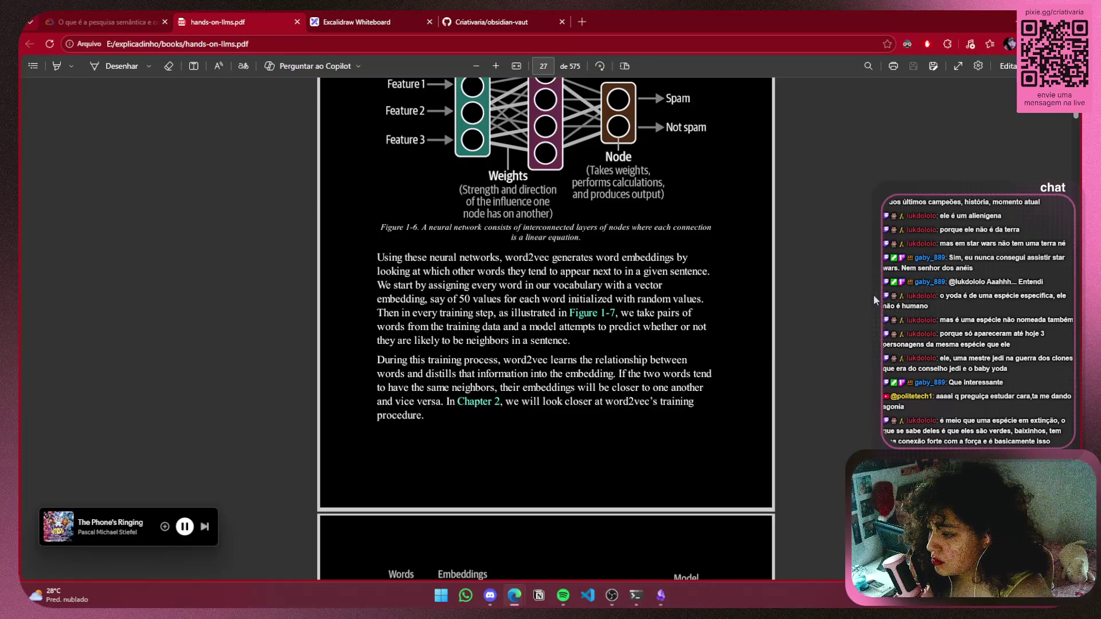
scroll(852, 330, "down", 3)
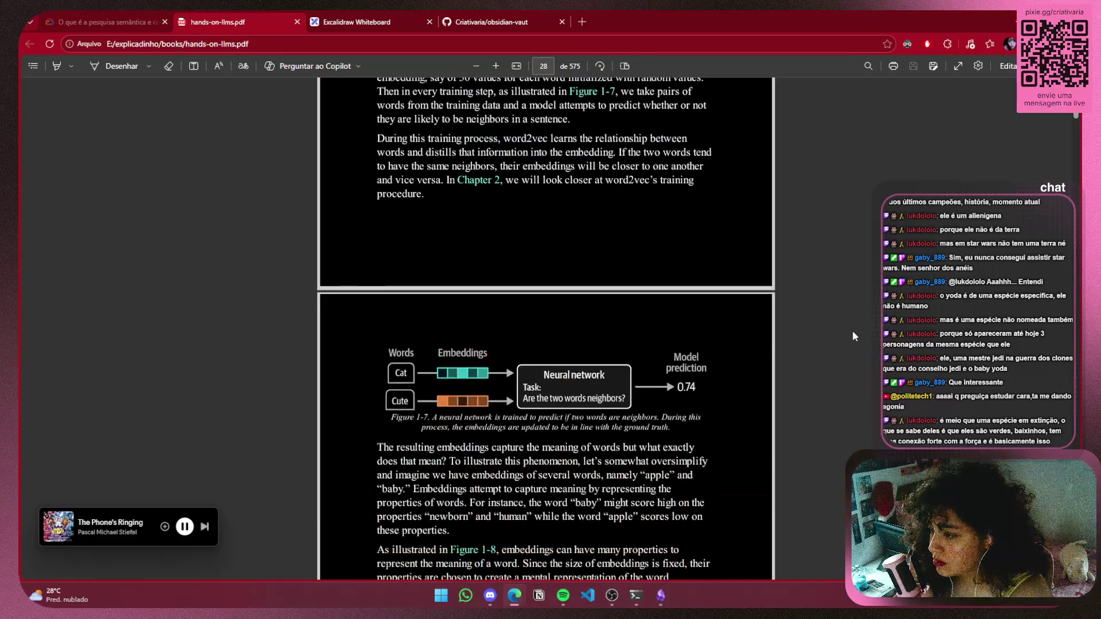
Select the PDF phrase about word relationships, then clear the selection
scroll(849, 340, "up", 2)
mouse_move(662, 599)
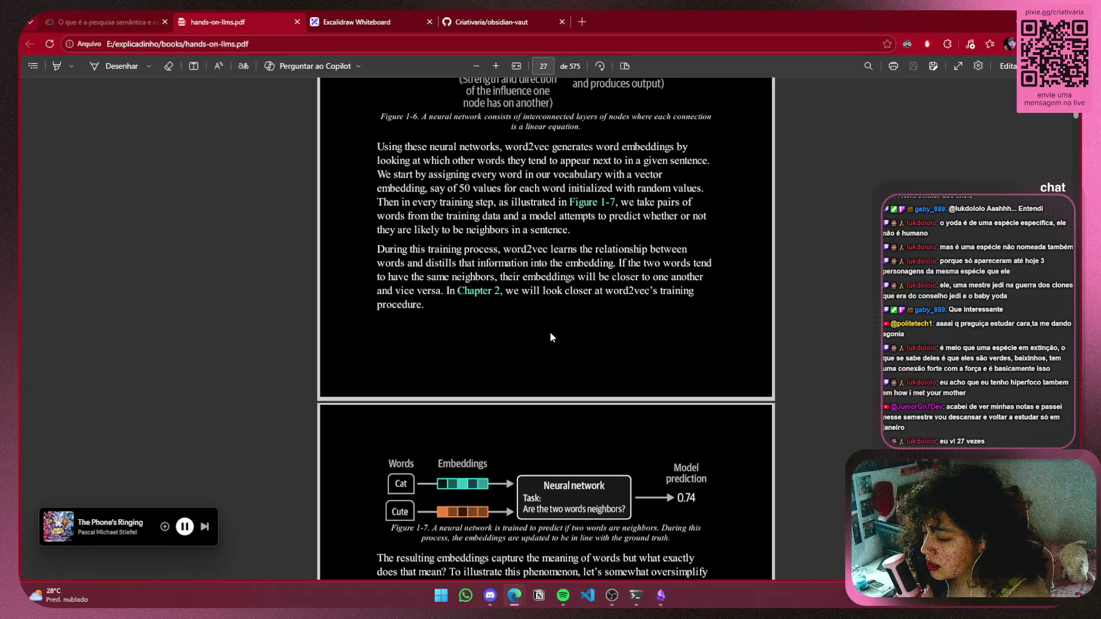
mouse_move(582, 249)
left_mouse_down()
mouse_move(657, 250)
mouse_move(424, 250)
mouse_move(422, 263)
mouse_move(434, 261)
left_mouse_up()
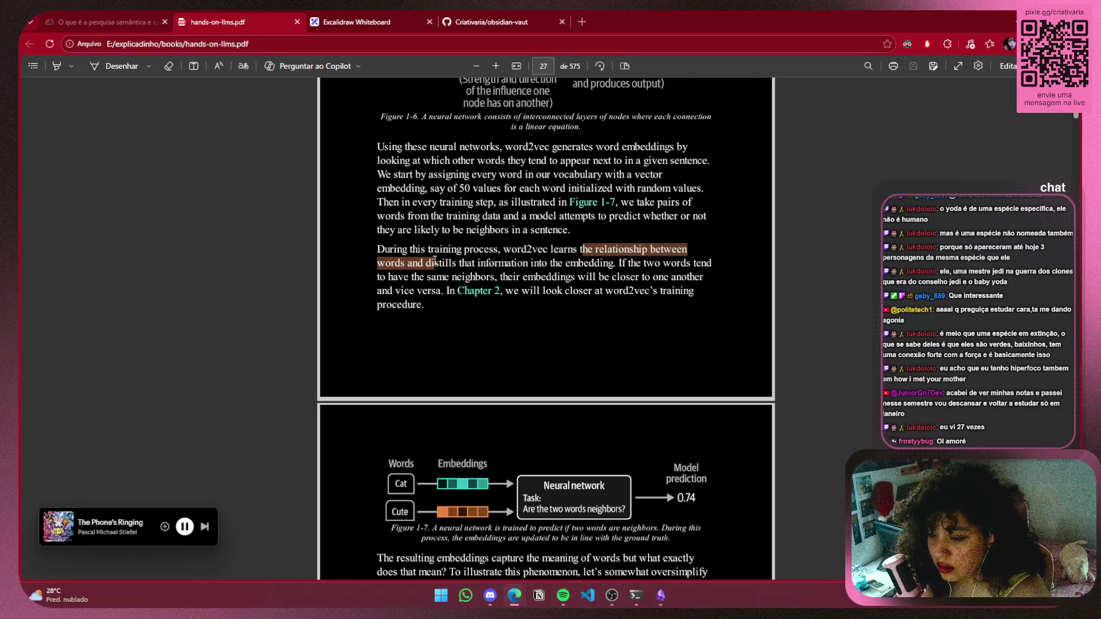
left_click_drag(434, 261, 435, 267)
left_click(410, 285)
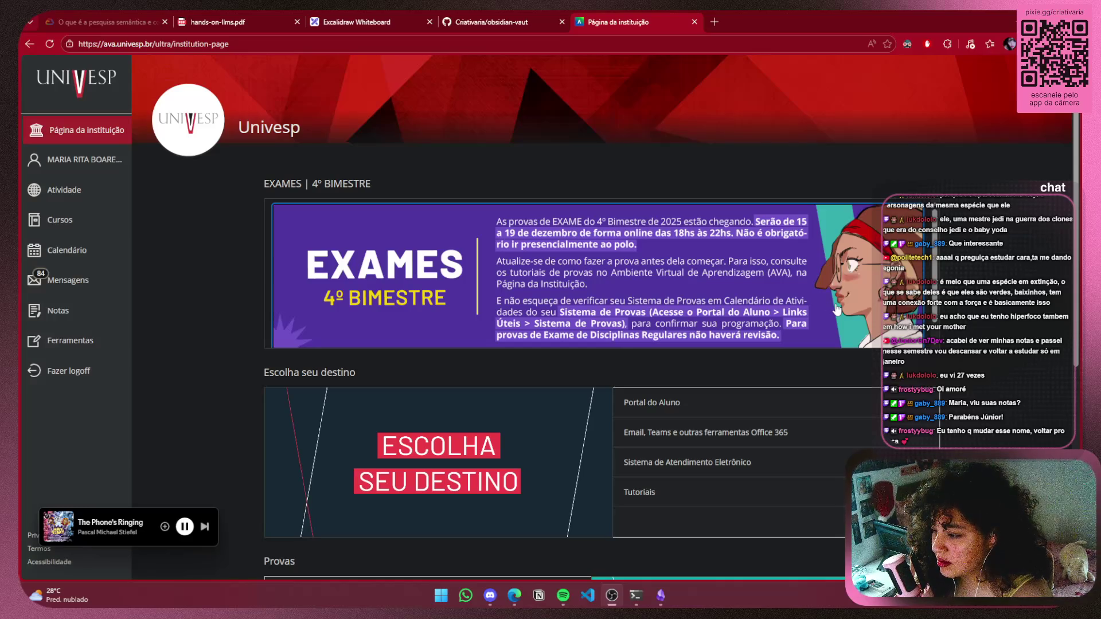
scroll(837, 310, "down", 5)
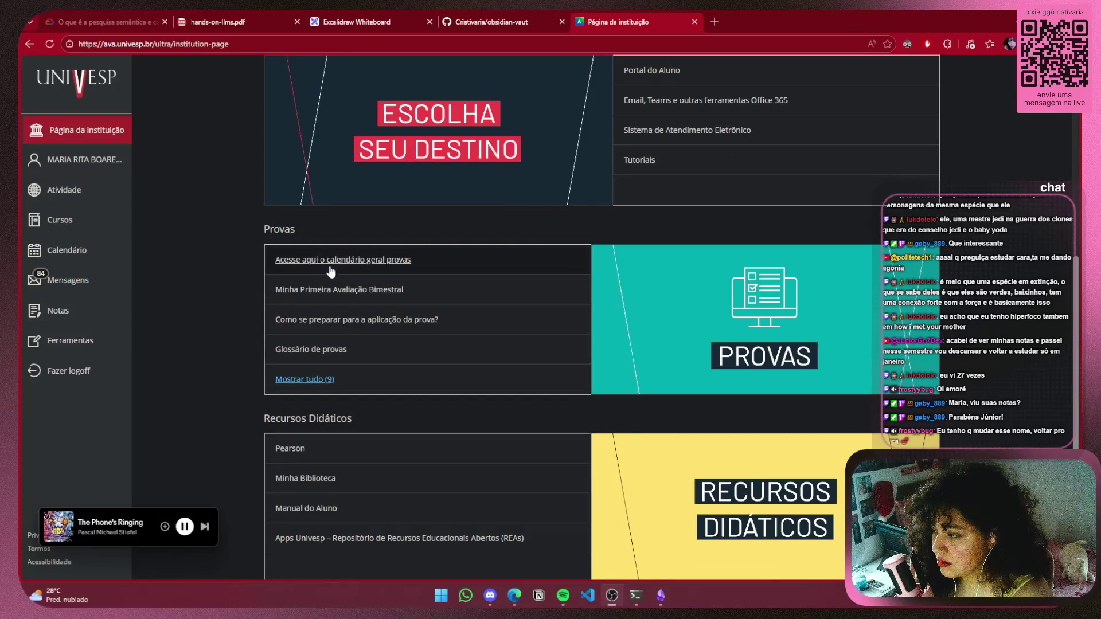
left_click(301, 379)
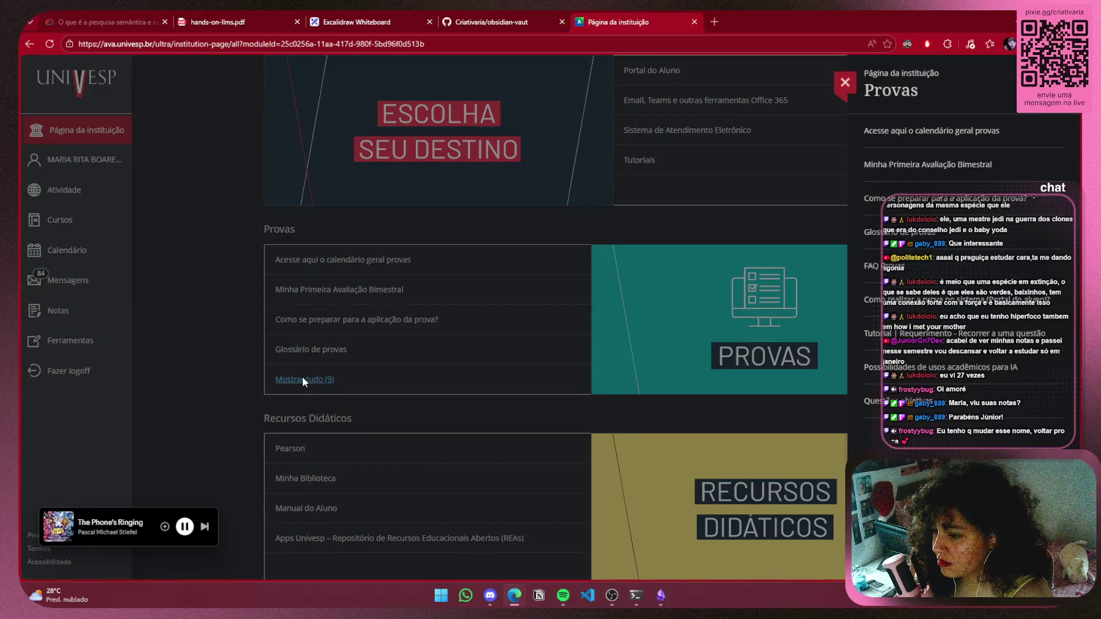
left_click(668, 308)
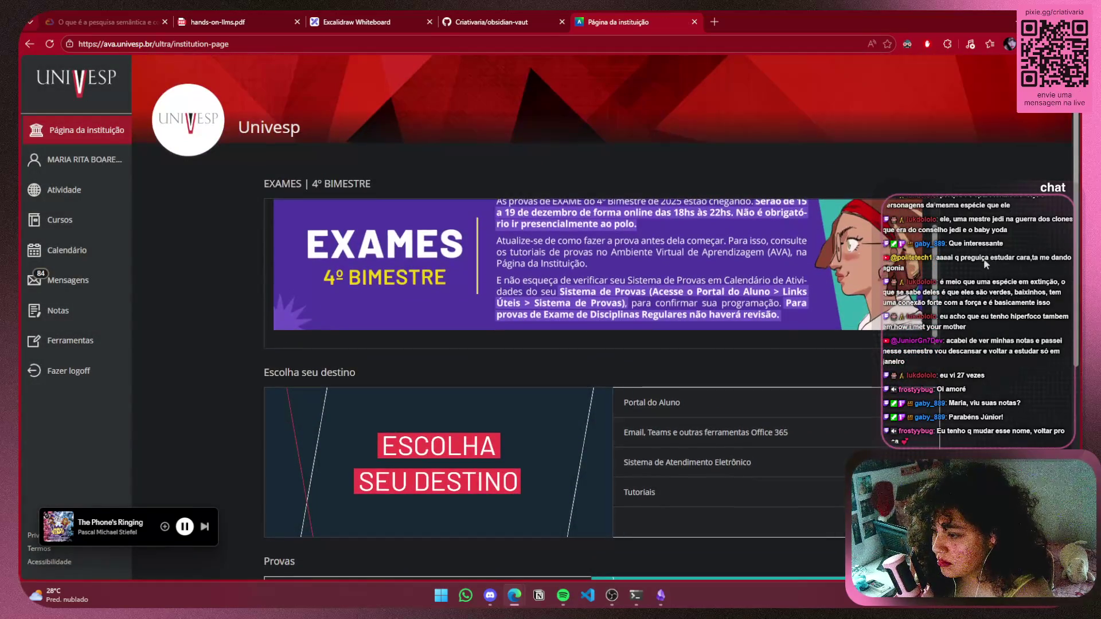
scroll(673, 246, "up", 1)
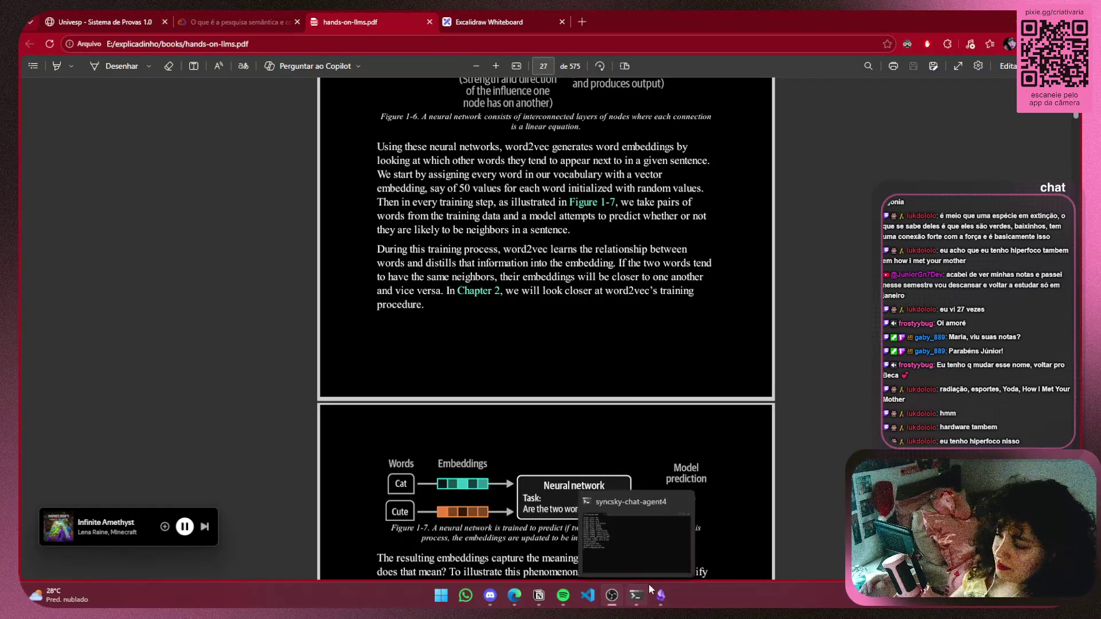
Bring the Obsidian Embeddings note to the front beside the hands-on-llms PDF
mouse_move(661, 595)
left_click(628, 529)
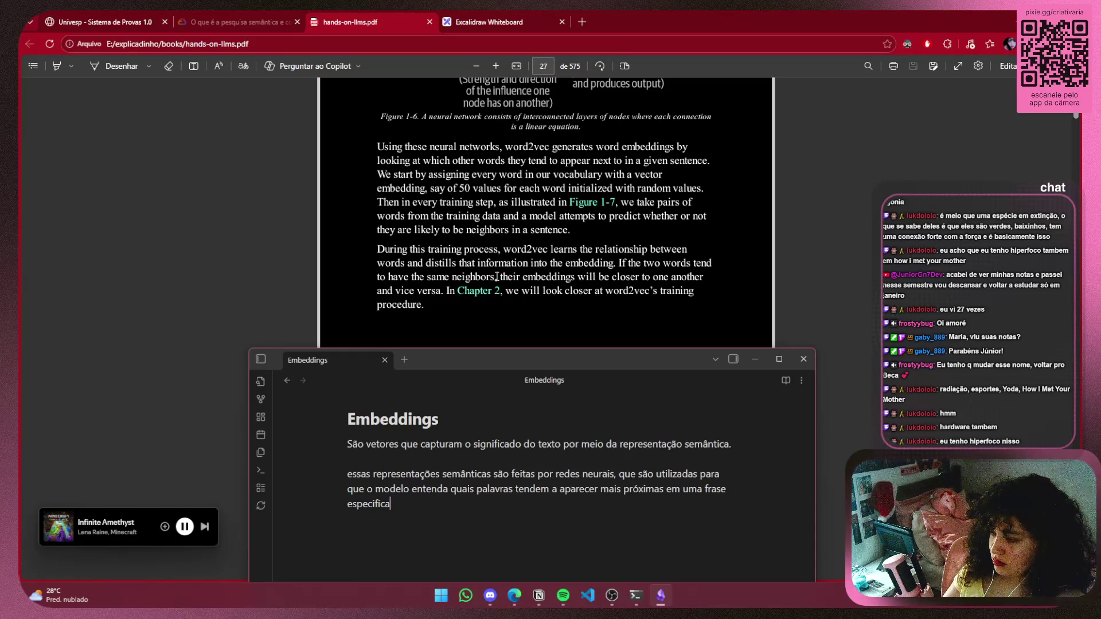
Add a period after 'especifica' to close the second paragraph, then snip Figure 1-7 from the PDF
scroll(474, 289, "down", 2)
scroll(474, 289, "down", 5)
scroll(475, 288, "up", 2)
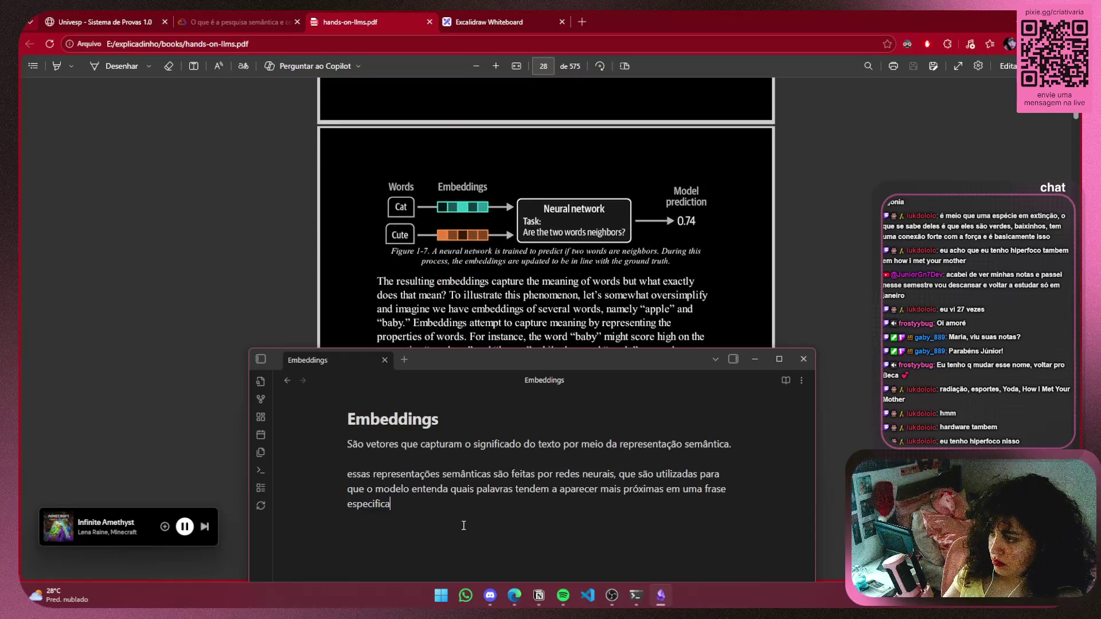
type(".")
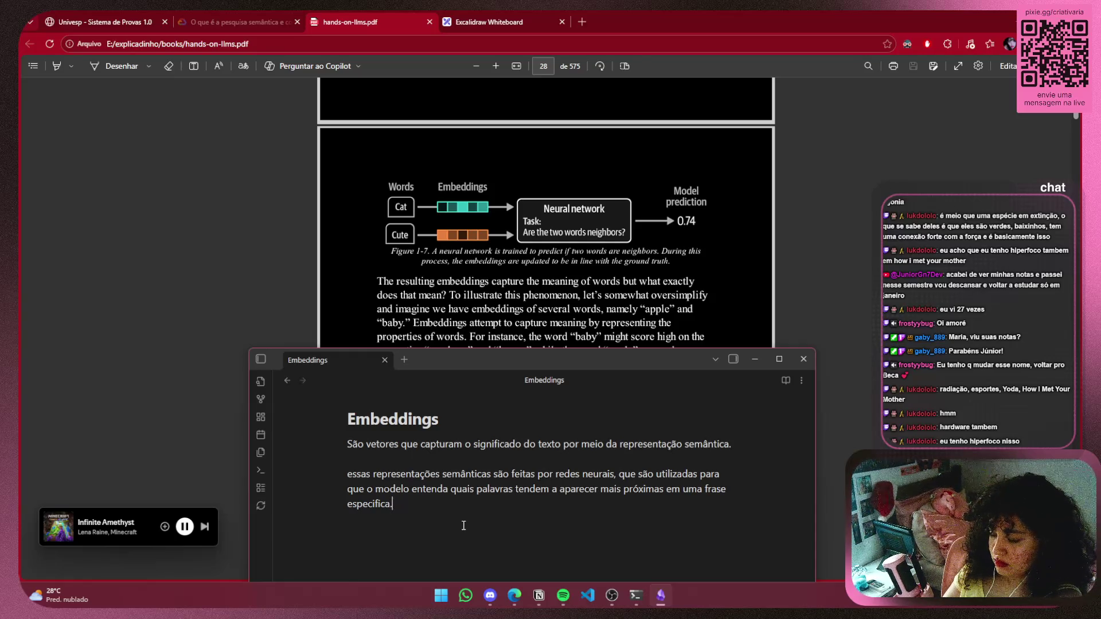
key("super+shift+s")
mouse_move(381, 176)
left_mouse_down()
mouse_move(597, 276)
mouse_move(709, 270)
left_mouse_up()
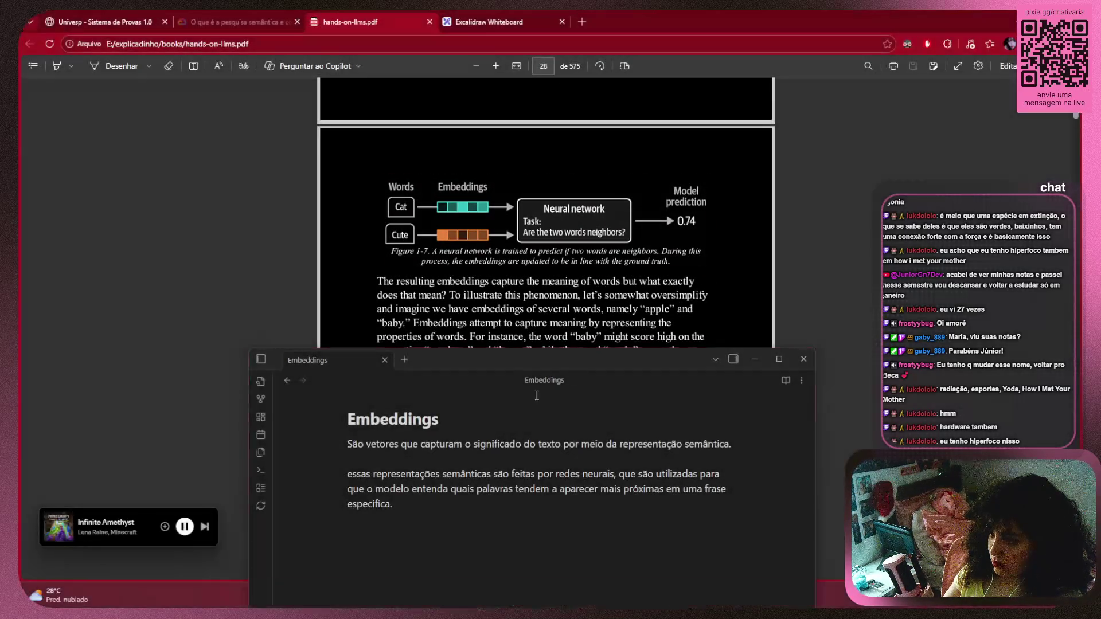
Paste the Figure 1-7 screenshot on a new line below the second paragraph
left_click(437, 525)
key("Return")
key("ctrl+v")
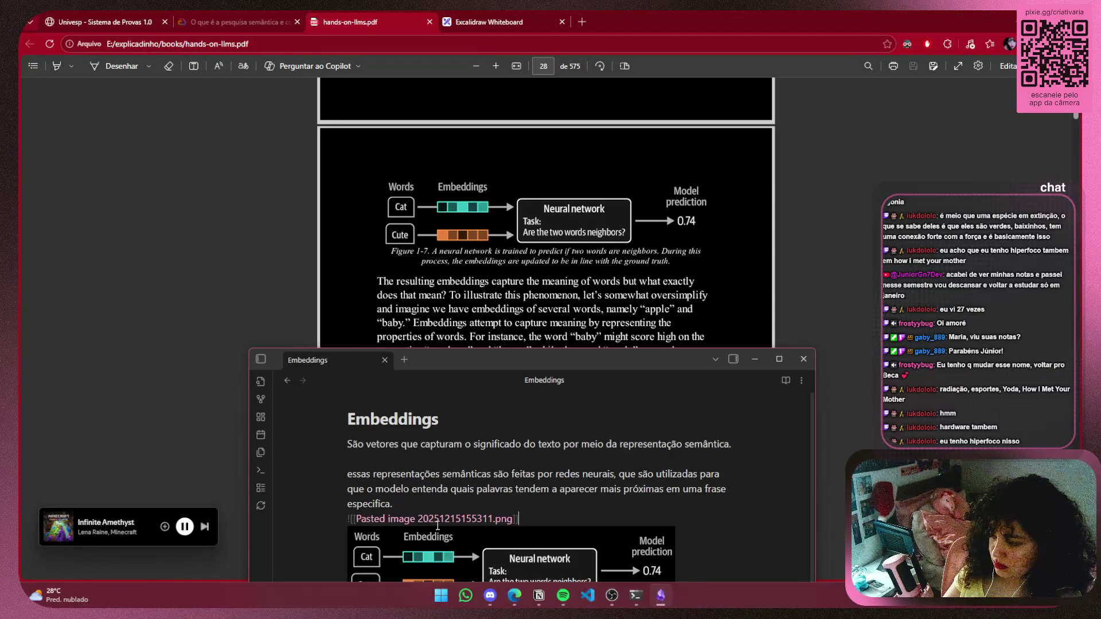
scroll(736, 468, "down", 1)
left_click_drag(713, 357, 742, 263)
left_click_drag(612, 368, 400, 370)
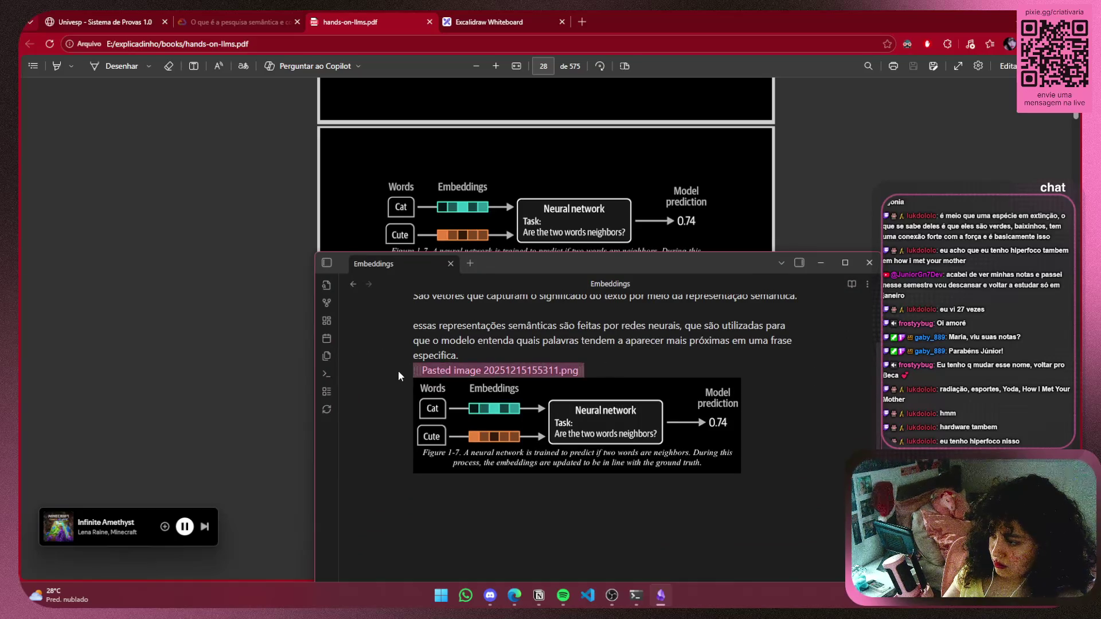
key("BackSpace")
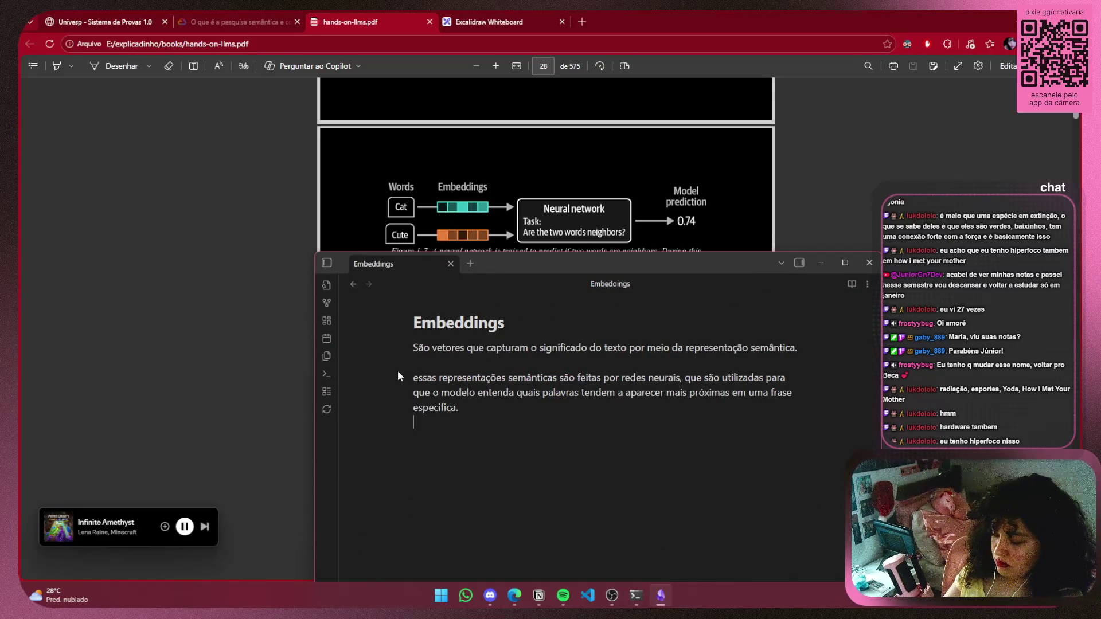
key("ctrl+v")
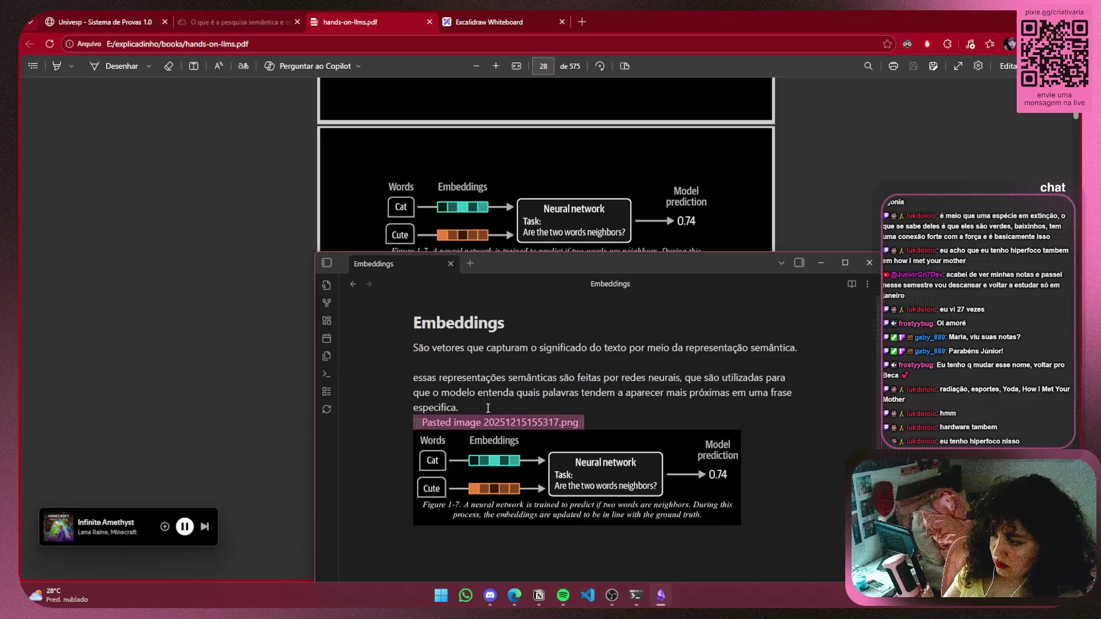
Below the image, type 'quando mais próximo de 1, mais próximas essas palavras são...'
left_click(485, 539)
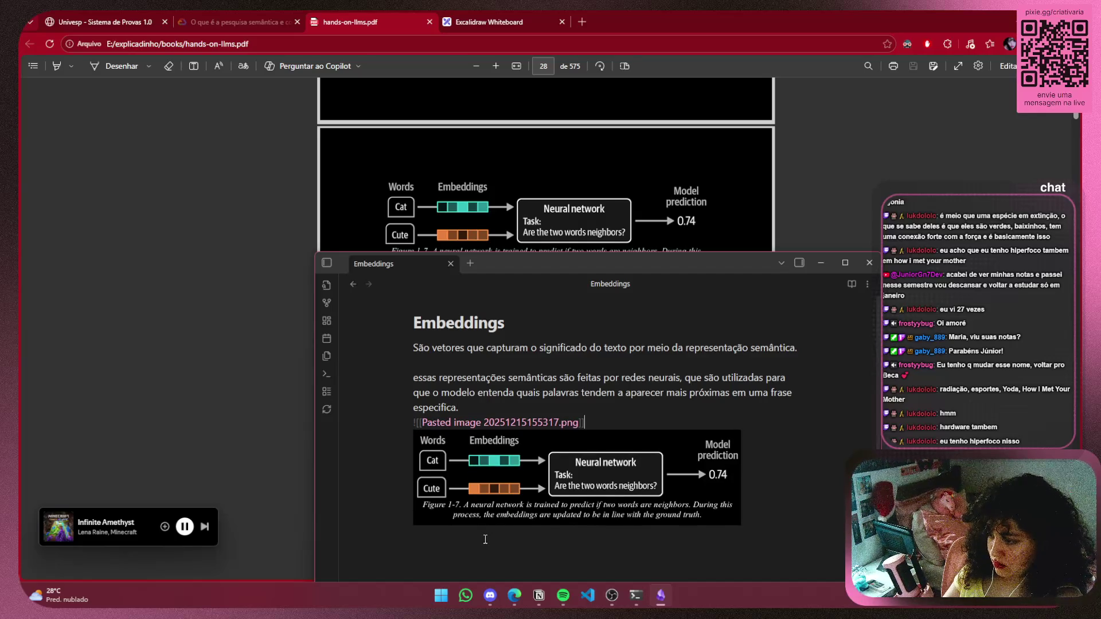
type("qua")
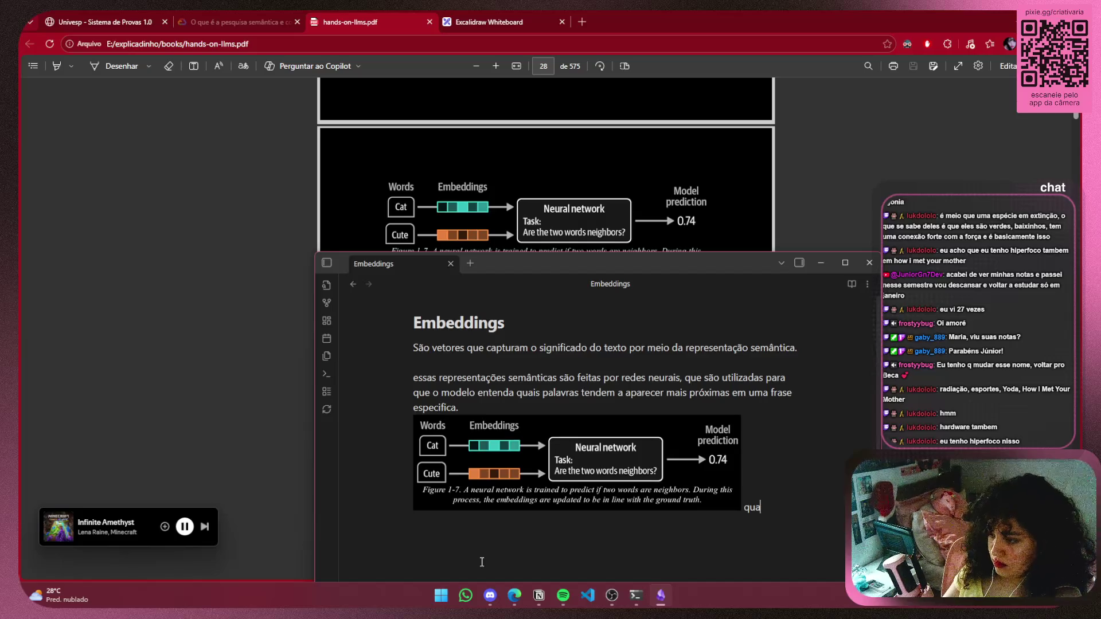
key("BackSpace")
key("BackSpace")
key("BackSpace")
type("quando mais próx")
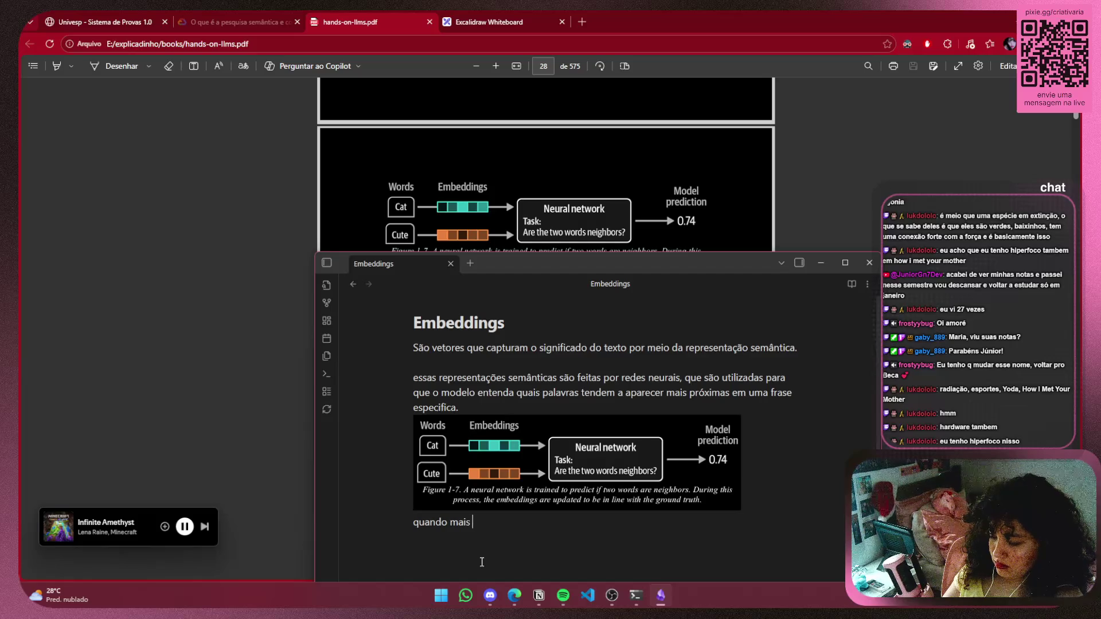
type("imo")
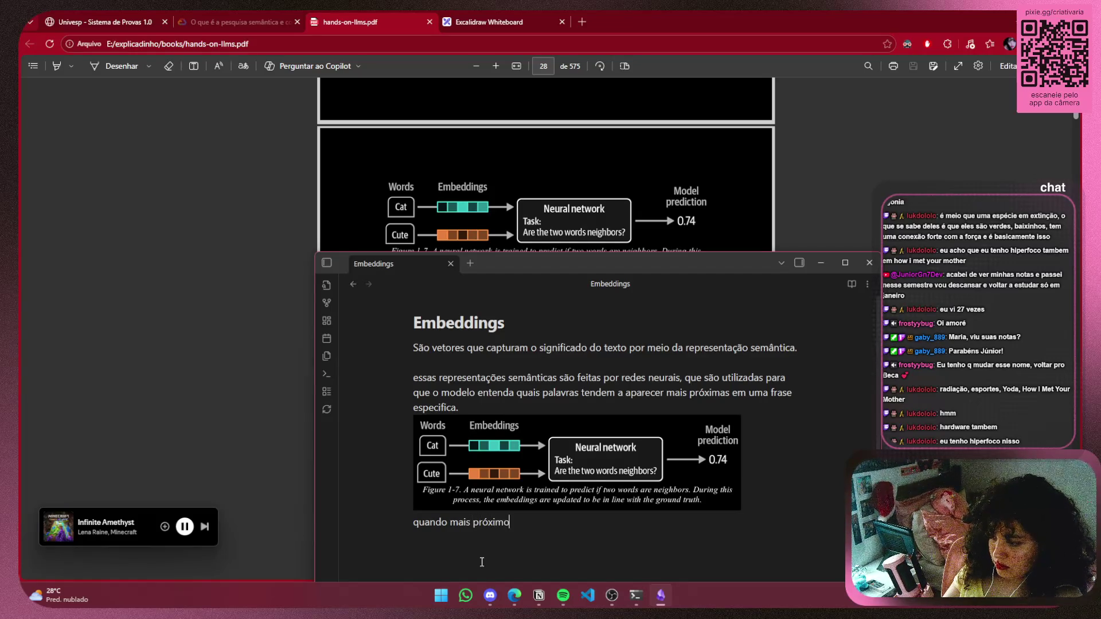
type(" de 1, mais pr")
type("ó")
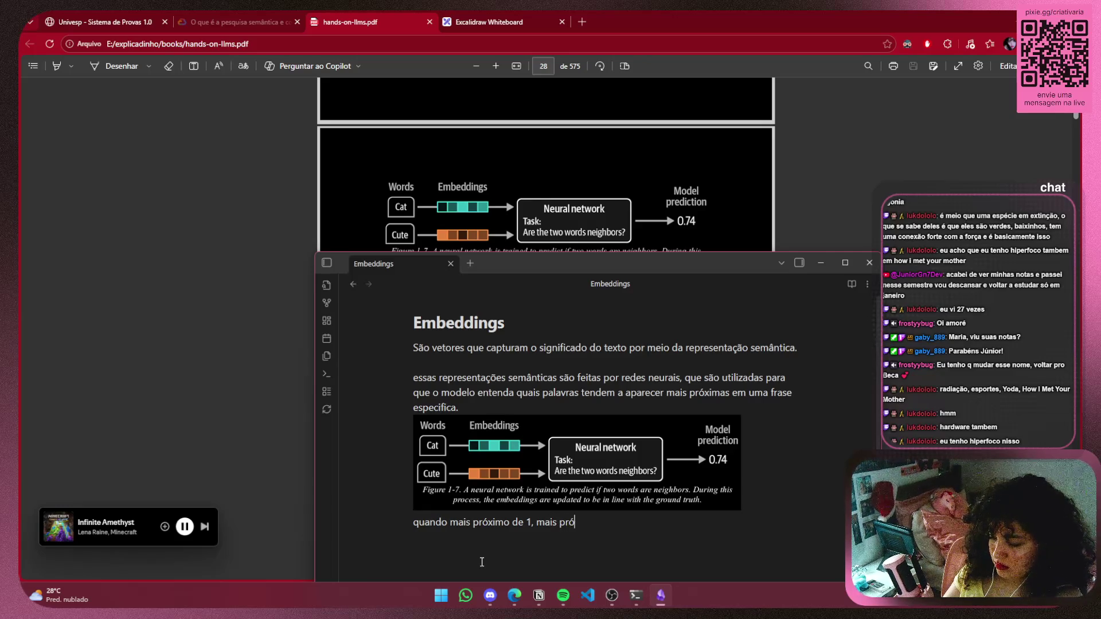
type("ximas ess")
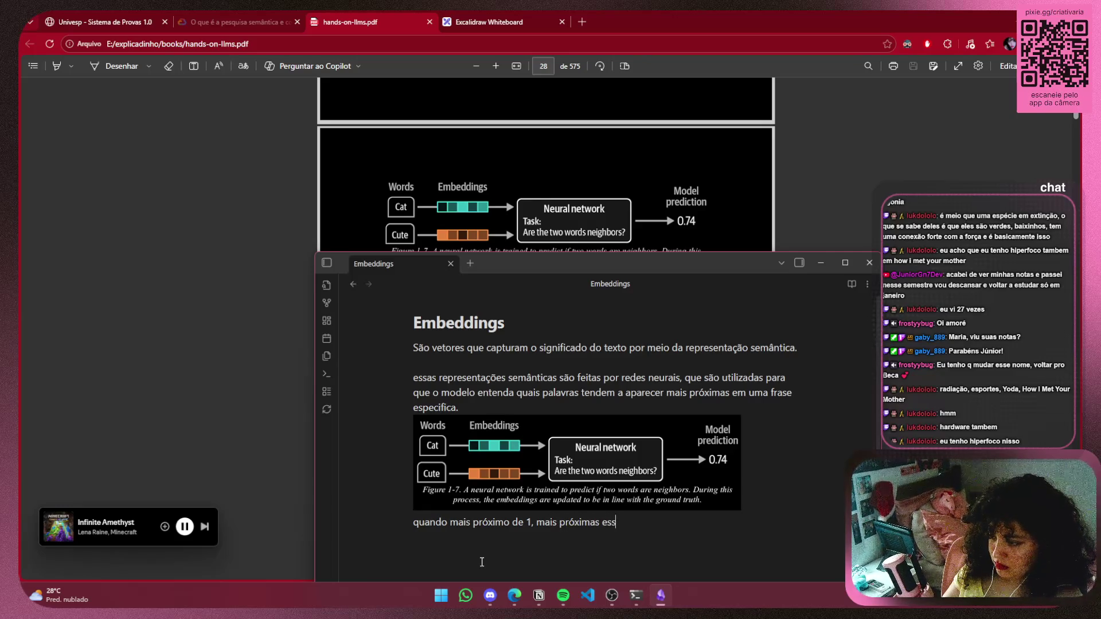
type("as palavr")
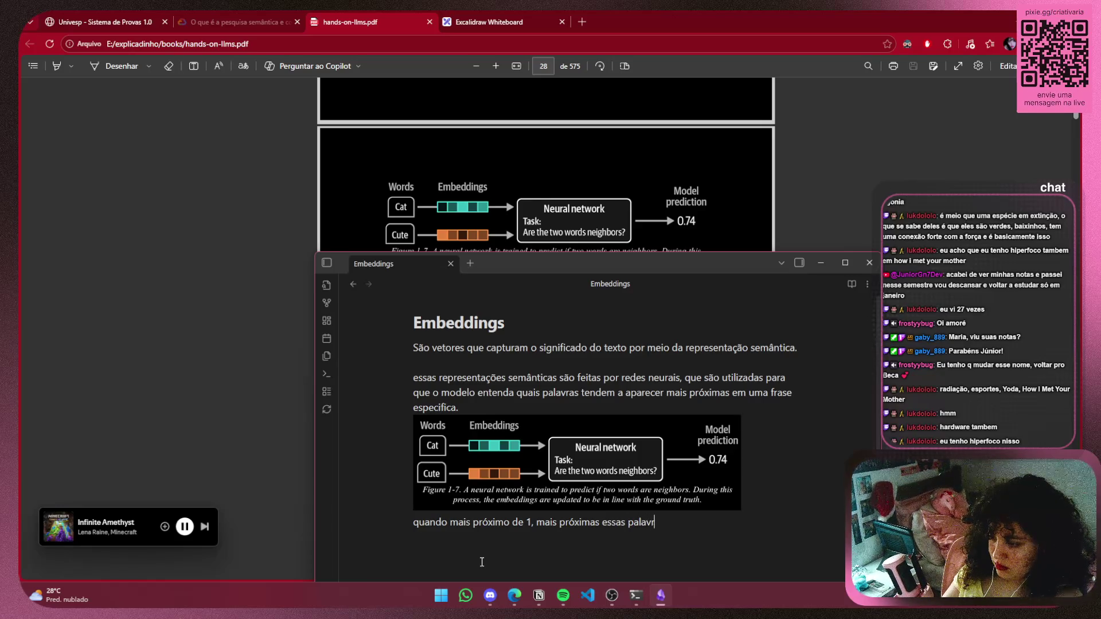
type("as são...")
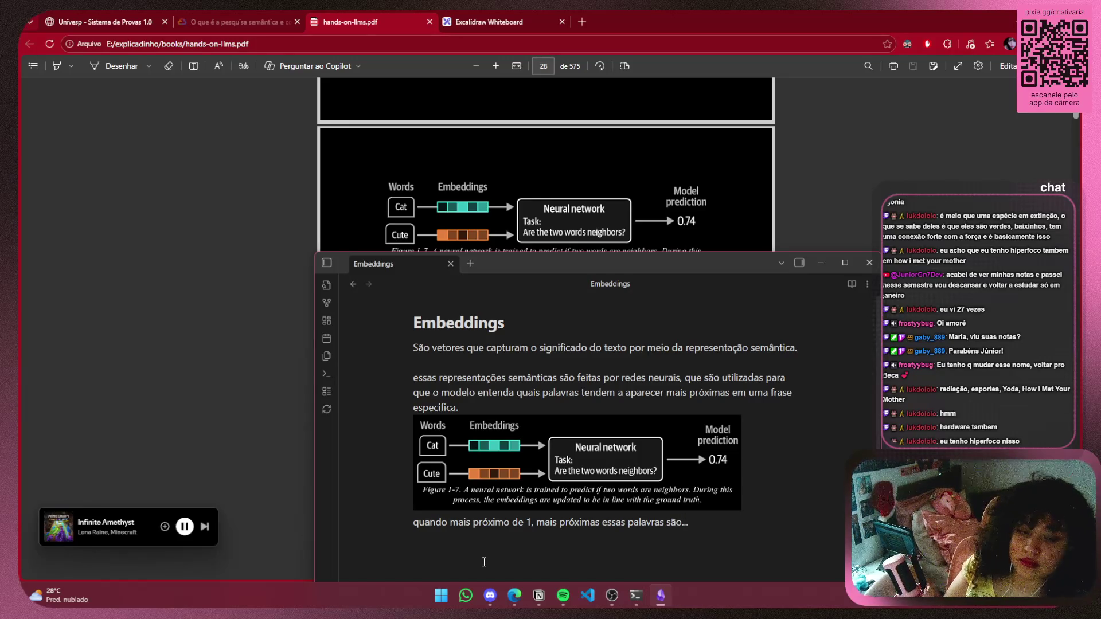
Scroll the PDF to page 28's Figure 1-8 and select the sentence on embeddings capturing meaning
scroll(700, 234, "down", 5)
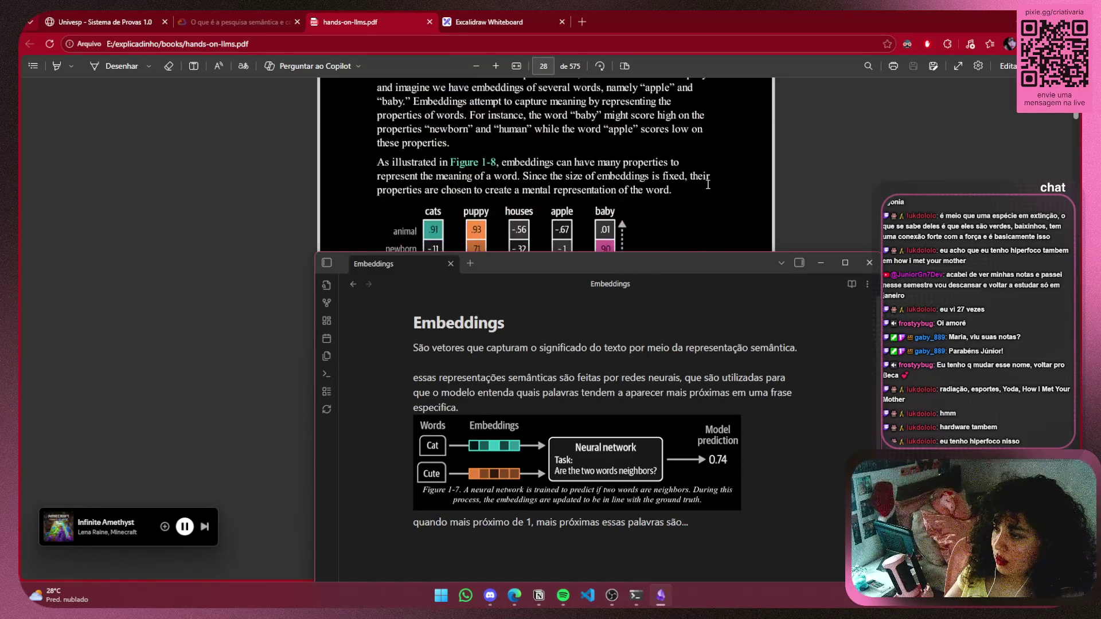
mouse_move(731, 260)
left_mouse_down()
mouse_move(638, 326)
mouse_move(659, 351)
left_mouse_up()
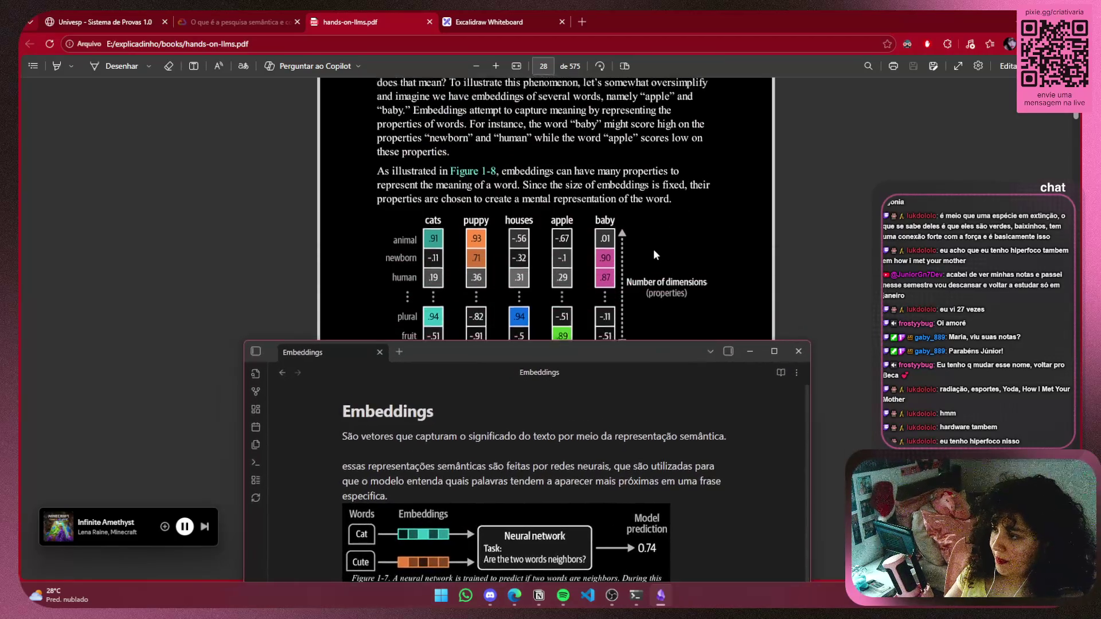
scroll(652, 249, "up", 3)
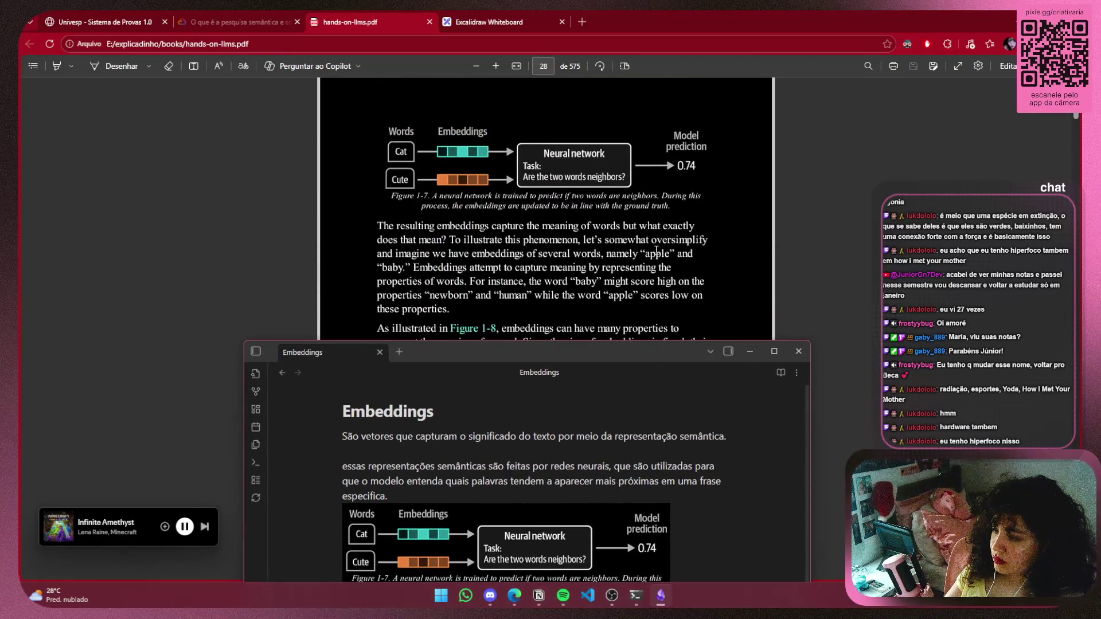
scroll(656, 251, "up", 2)
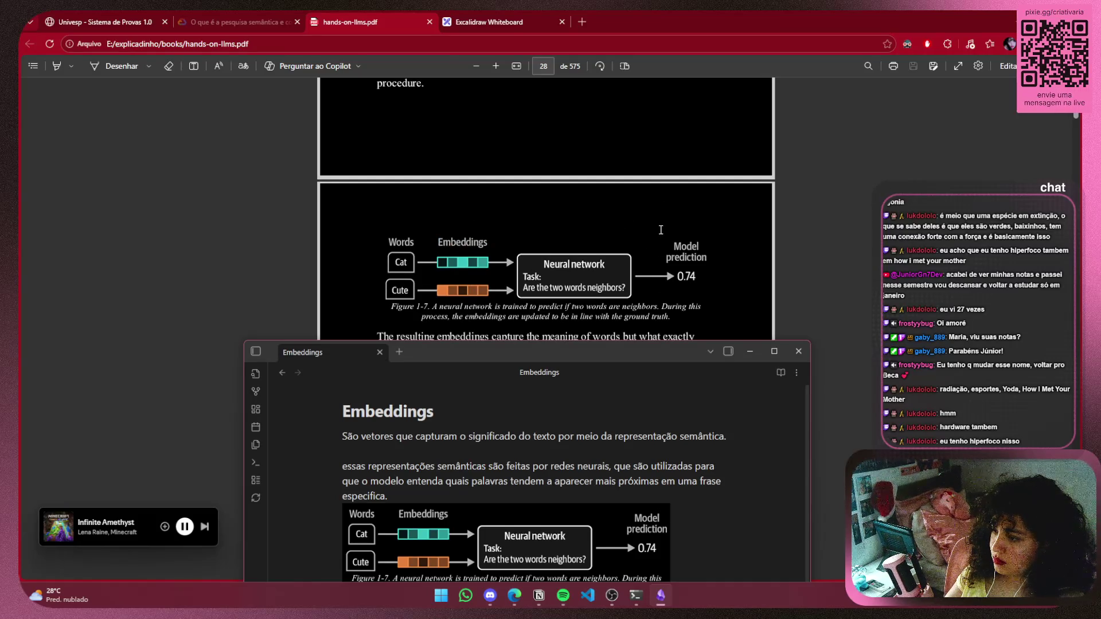
scroll(660, 230, "down", 3)
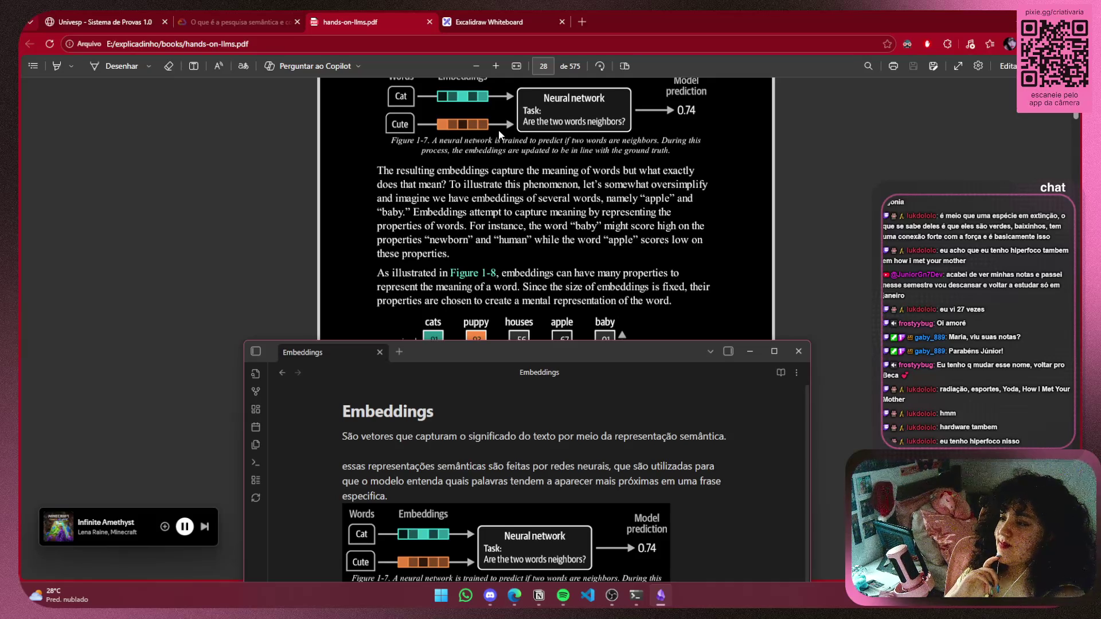
mouse_move(457, 212)
left_mouse_down()
mouse_move(683, 214)
mouse_move(438, 227)
mouse_move(465, 226)
left_mouse_up()
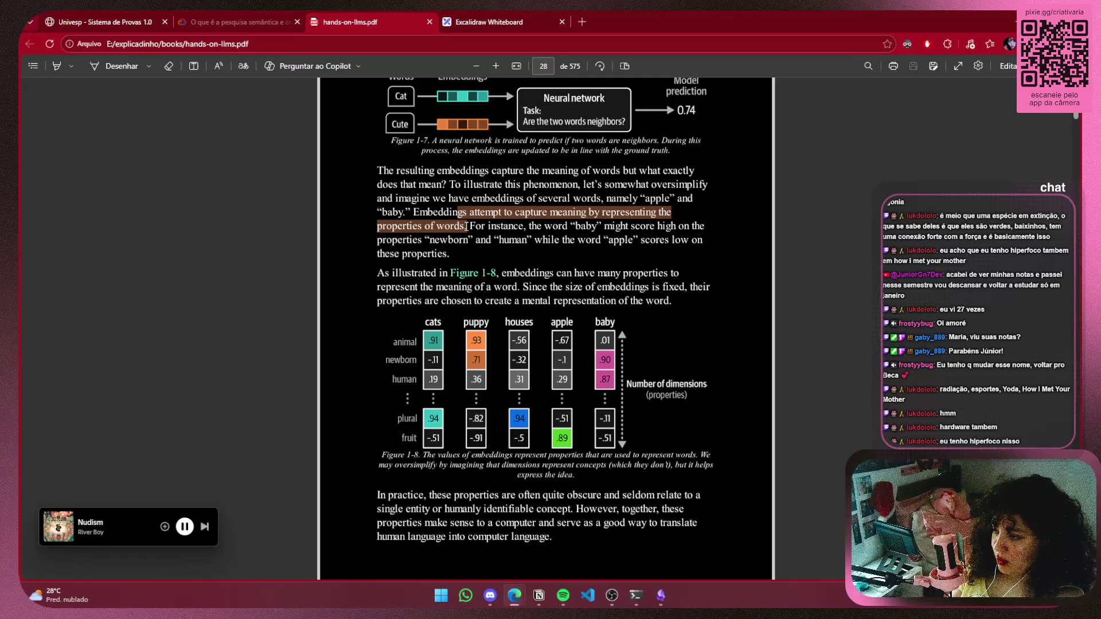
mouse_move(466, 226)
left_mouse_down()
mouse_move(568, 245)
mouse_move(453, 257)
mouse_move(484, 256)
left_mouse_up()
left_click(484, 256)
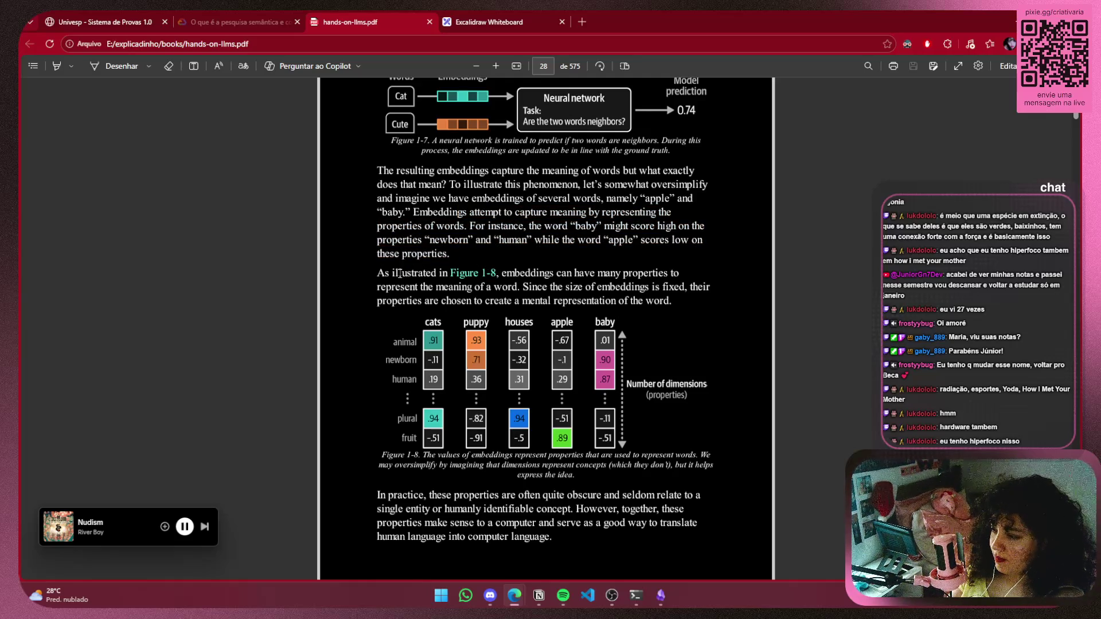
mouse_move(398, 269)
left_mouse_down()
mouse_move(445, 261)
mouse_move(411, 287)
mouse_move(530, 287)
mouse_move(517, 287)
left_mouse_up()
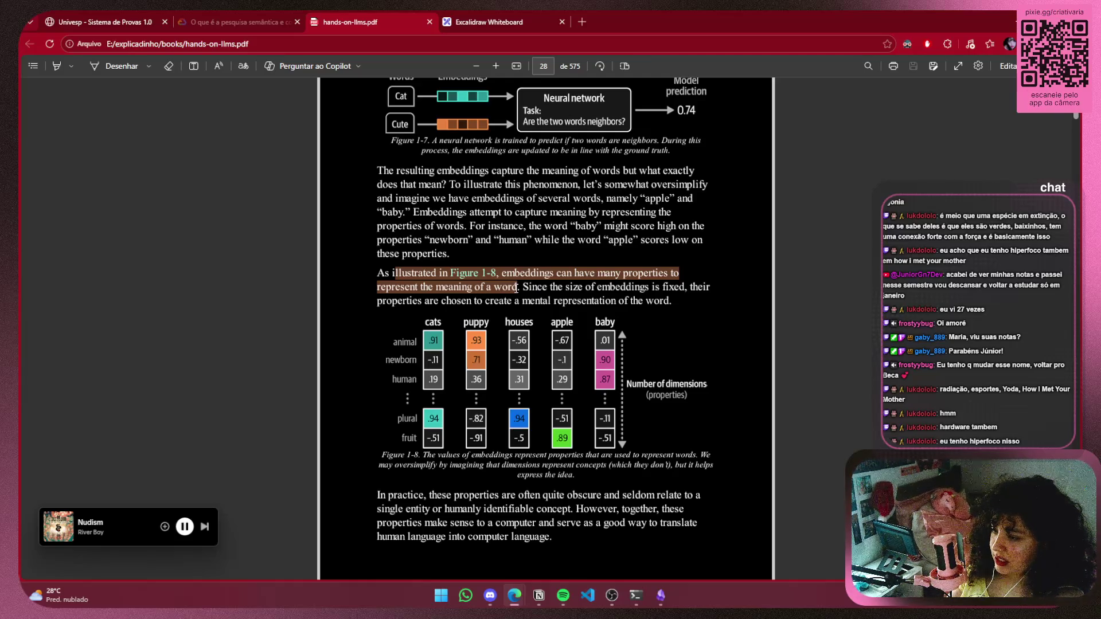
mouse_move(517, 288)
left_mouse_down()
mouse_move(408, 301)
mouse_move(674, 306)
left_mouse_up()
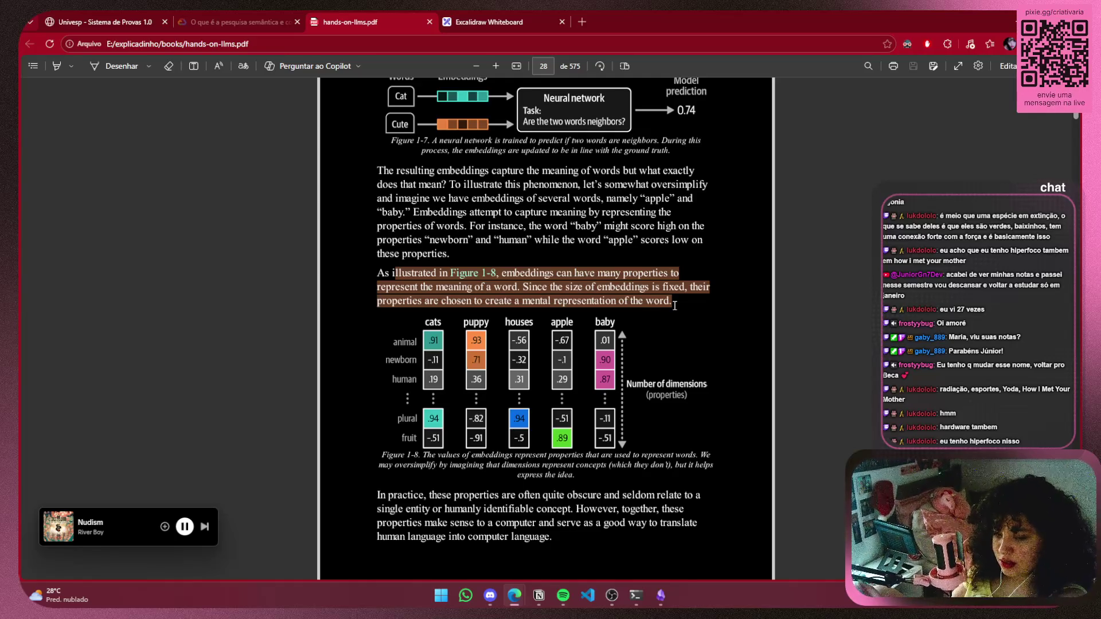
left_click(686, 334)
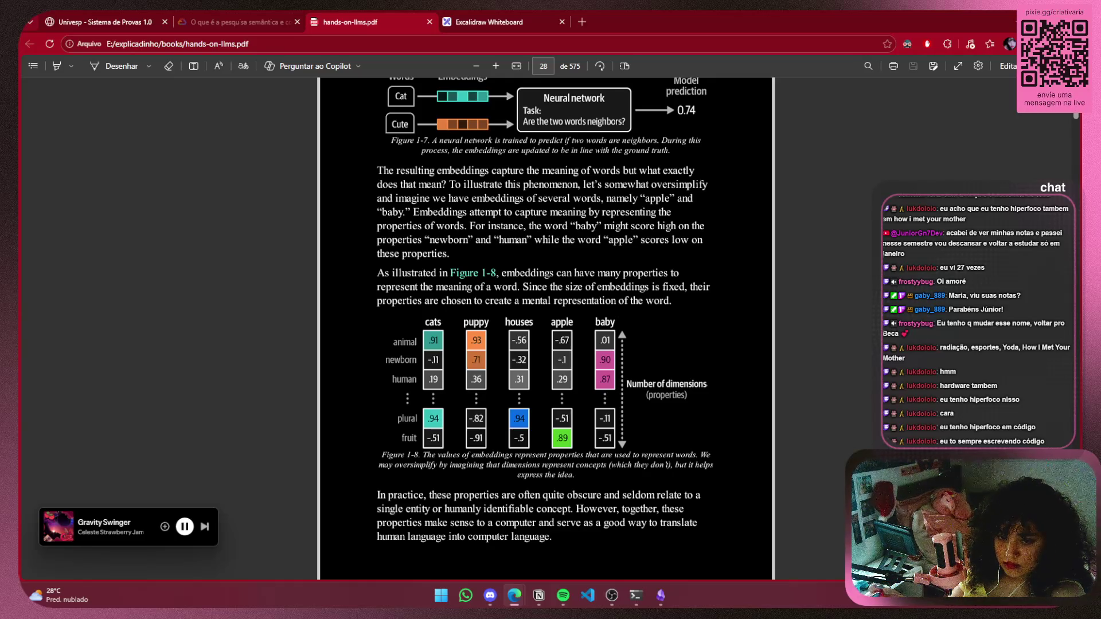
Insert 'várias camadas' into the neural-network phrase, drop the stray space, and begin a screen snip
key("alt+Tab")
type("várias camadas , que")
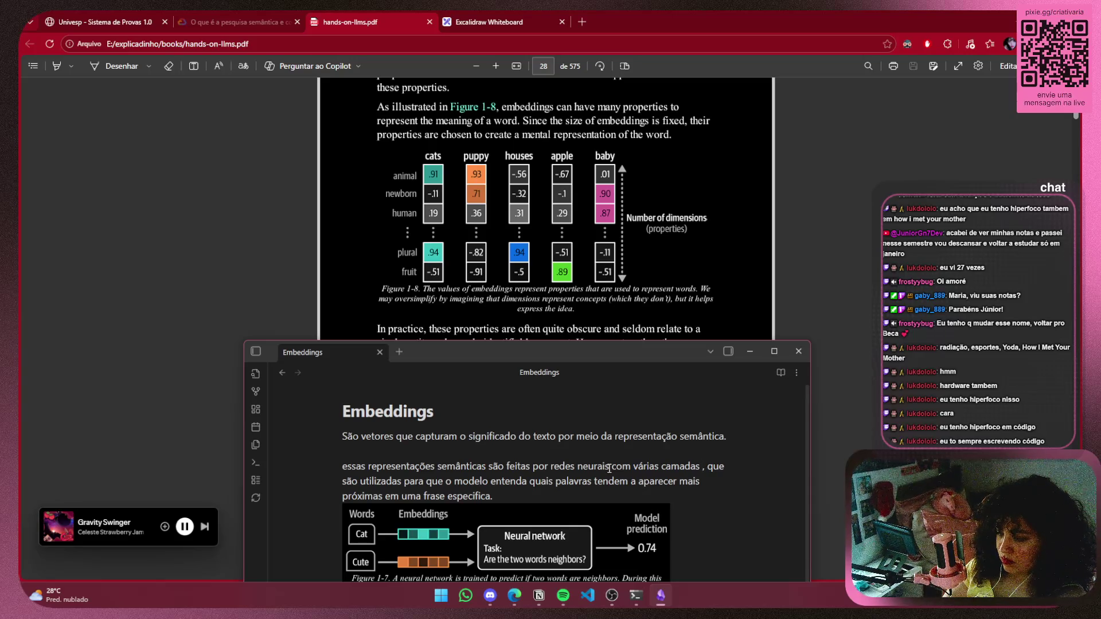
key("BackSpace")
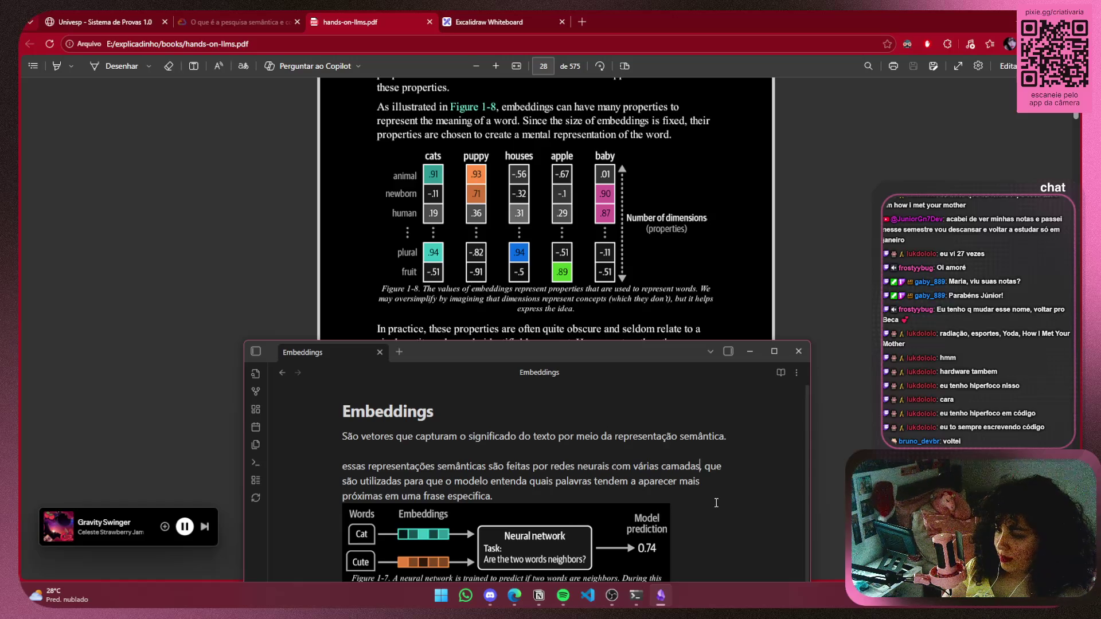
type(",")
key("Down")
key("Down")
key("Down")
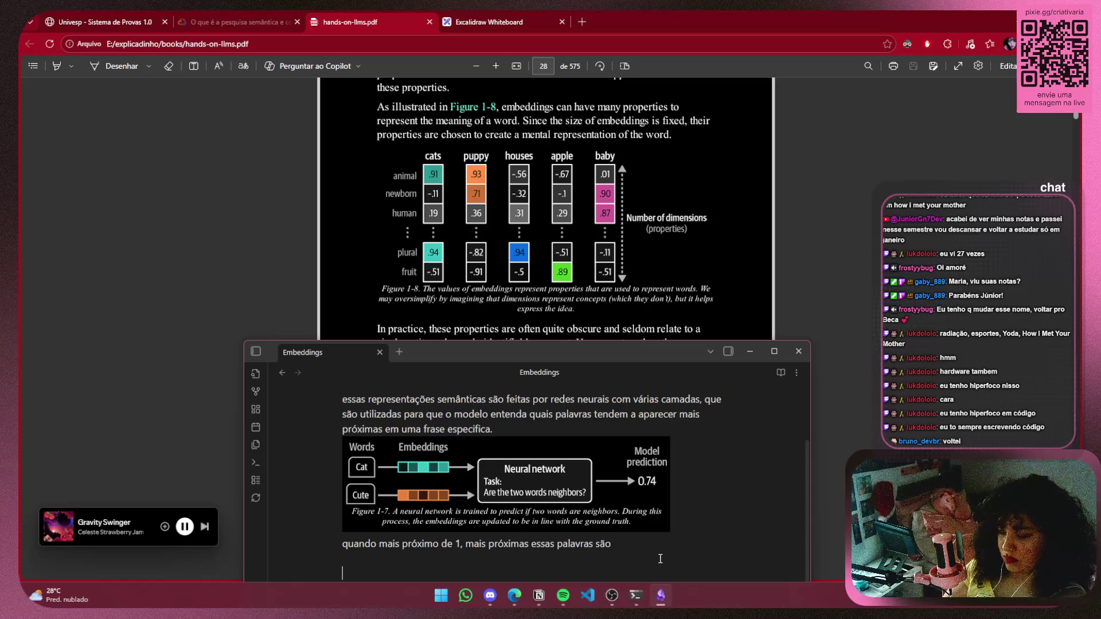
key("super+shift+s")
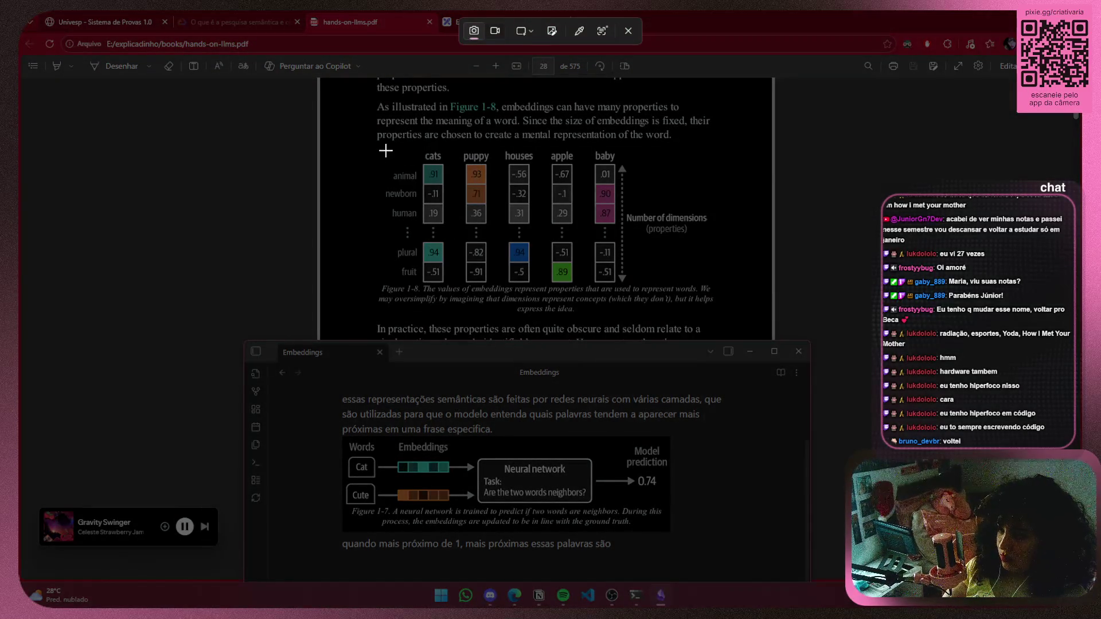
Snip the Figure 1-8 word-properties table from the PDF page
mouse_move(384, 152)
left_mouse_down()
mouse_move(492, 284)
mouse_move(721, 311)
left_mouse_up()
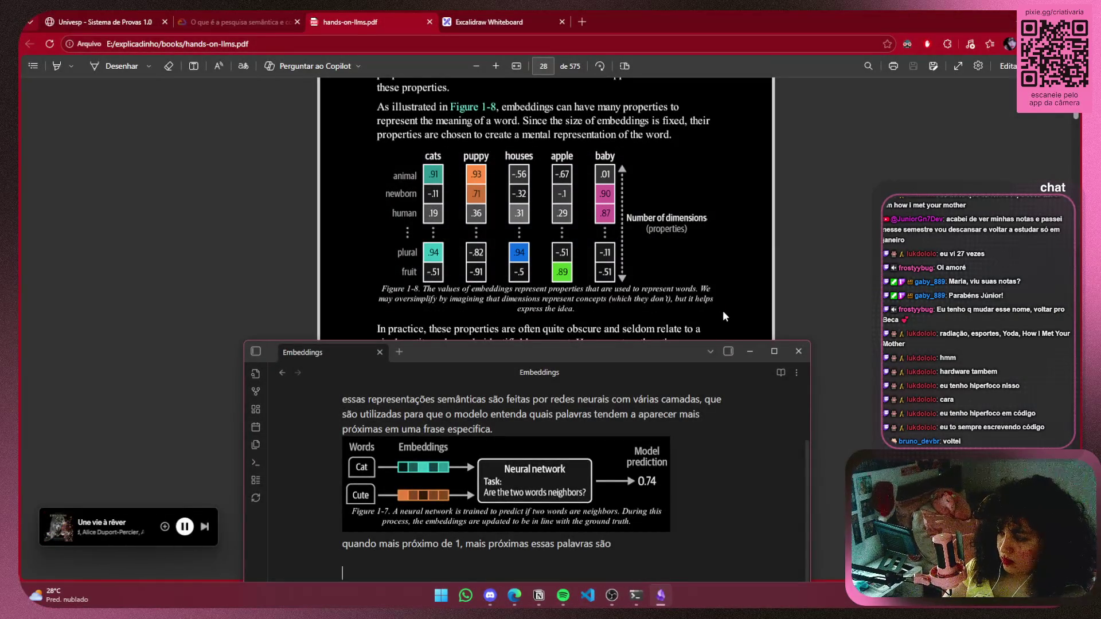
key("BackSpace")
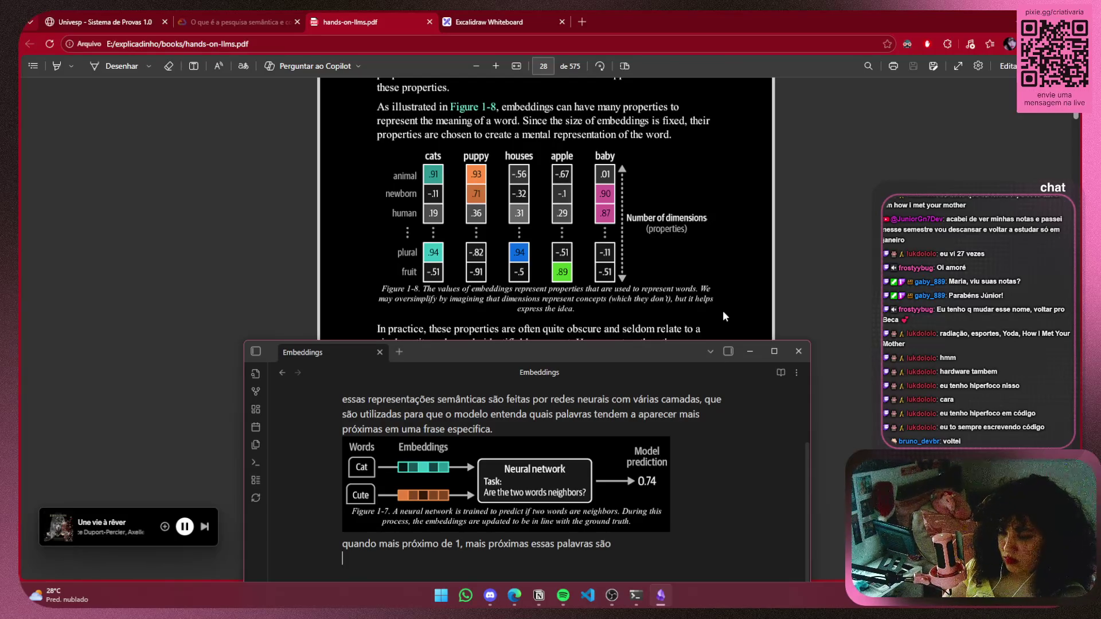
key("super+shift+s")
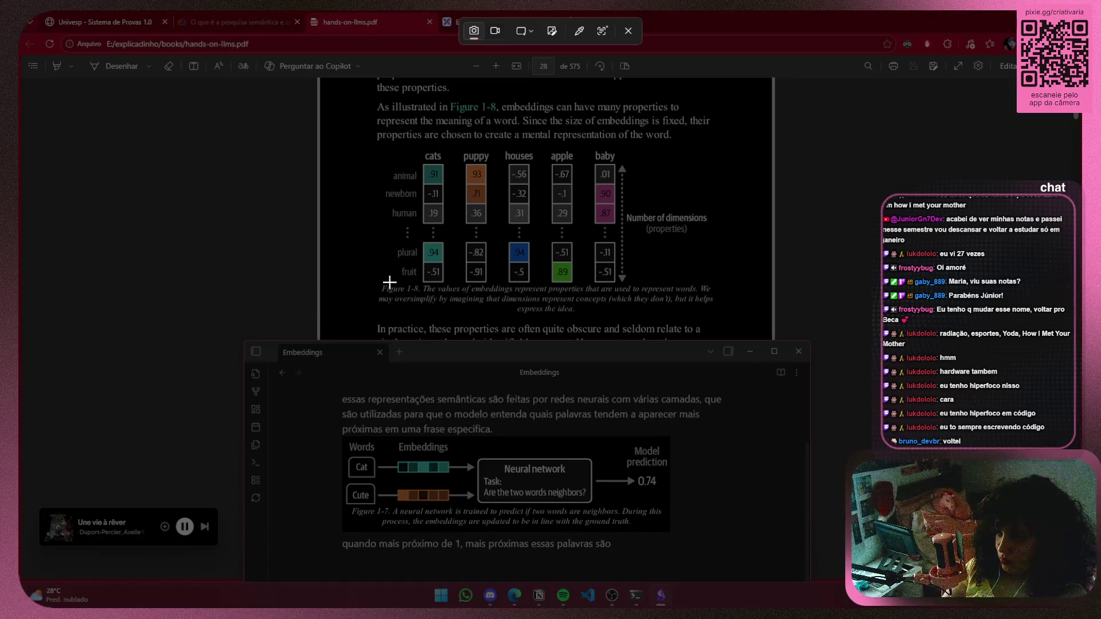
mouse_move(383, 282)
left_mouse_down()
mouse_move(624, 285)
mouse_move(617, 147)
left_mouse_up()
Remove 'com várias camadas' so the paragraph reads 'feitas por redes neurais, que são utilizadas para'
scroll(742, 469, "up", 2)
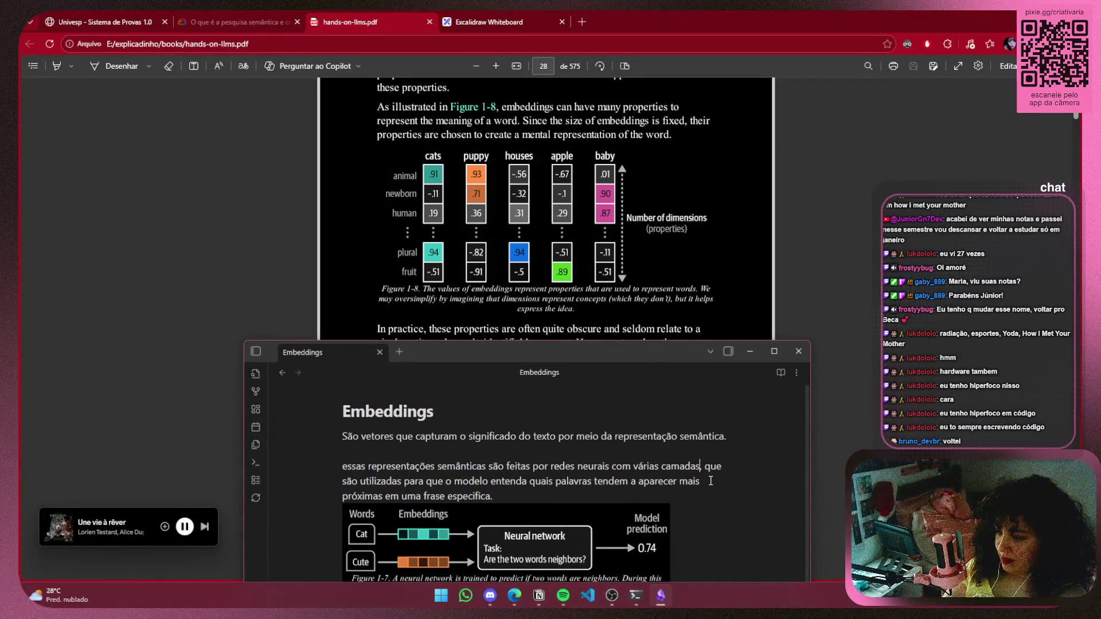
key("ctrl+z")
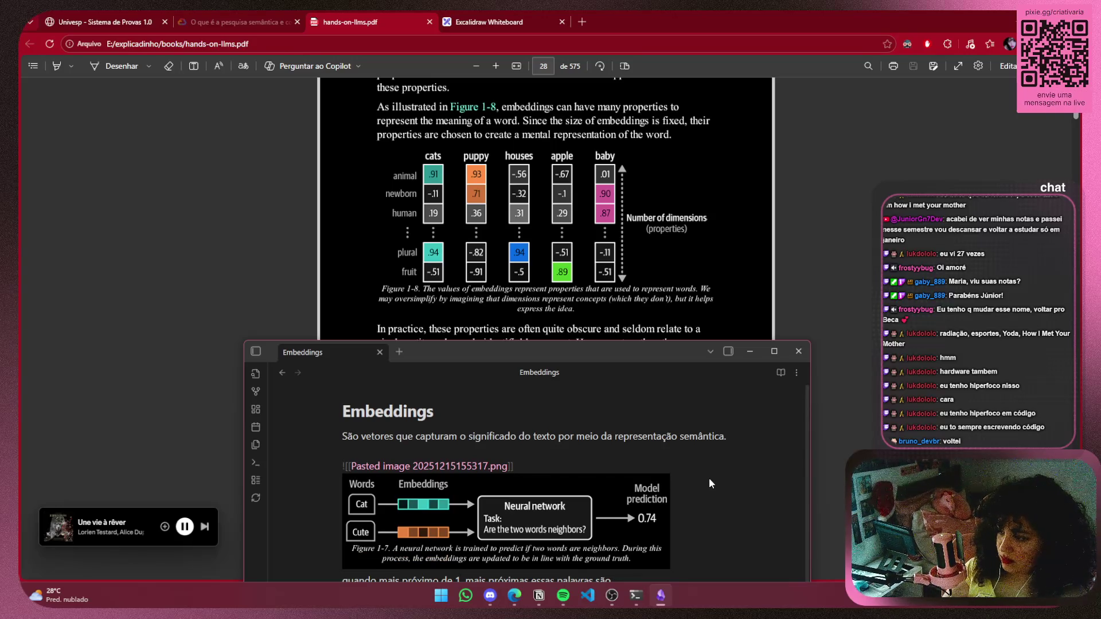
key("ctrl+shift+z")
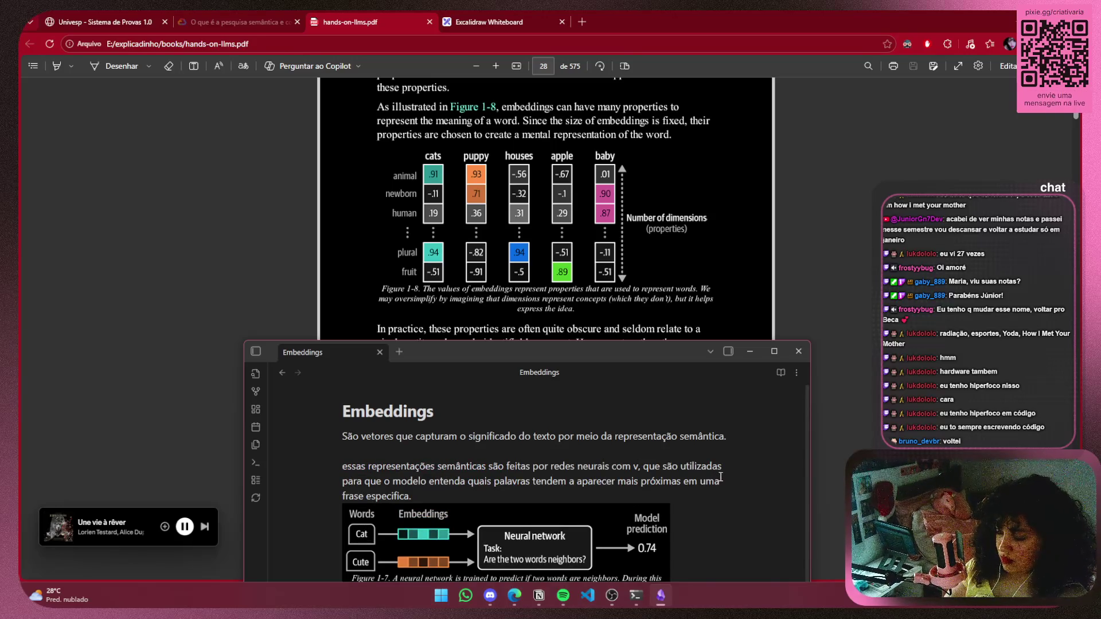
key("BackSpace")
key("BackSpace")
key("BackSpace")
Paste the Figure 1-8 table image from clipboard history onto the note's last line
scroll(519, 562, "down", 1)
left_click(520, 562)
key("ctrl+v")
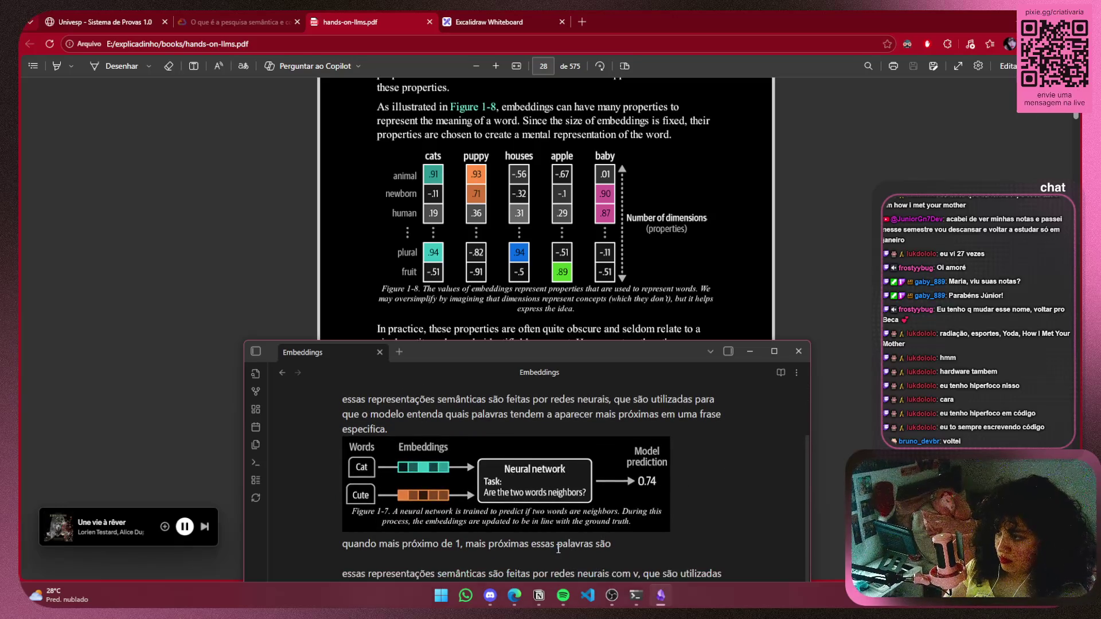
key("ctrl+z")
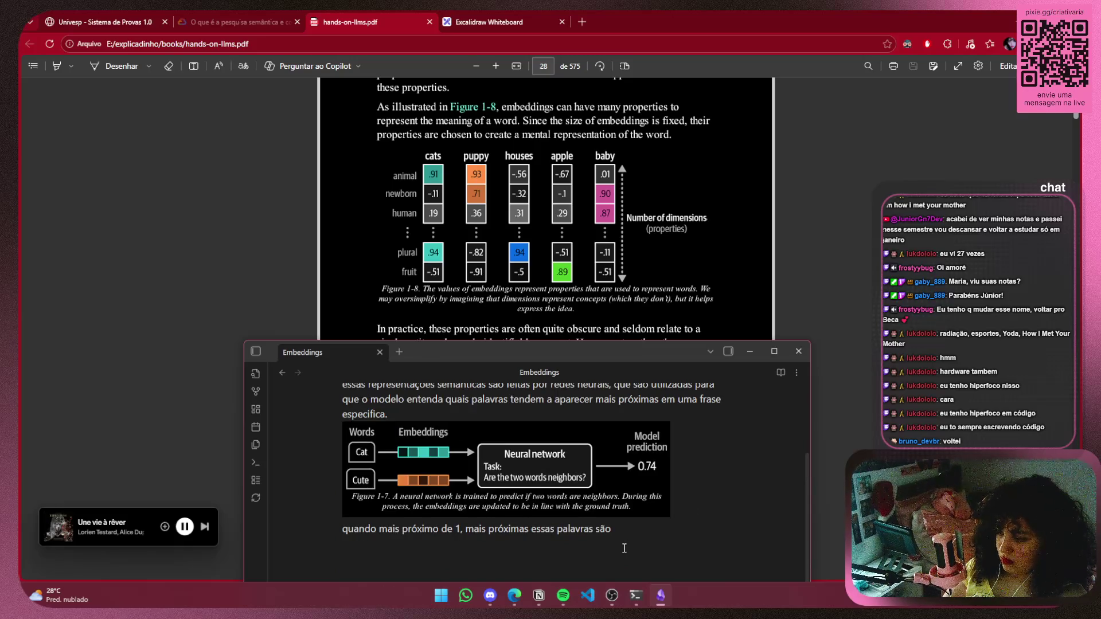
key("super+v")
left_click(421, 462)
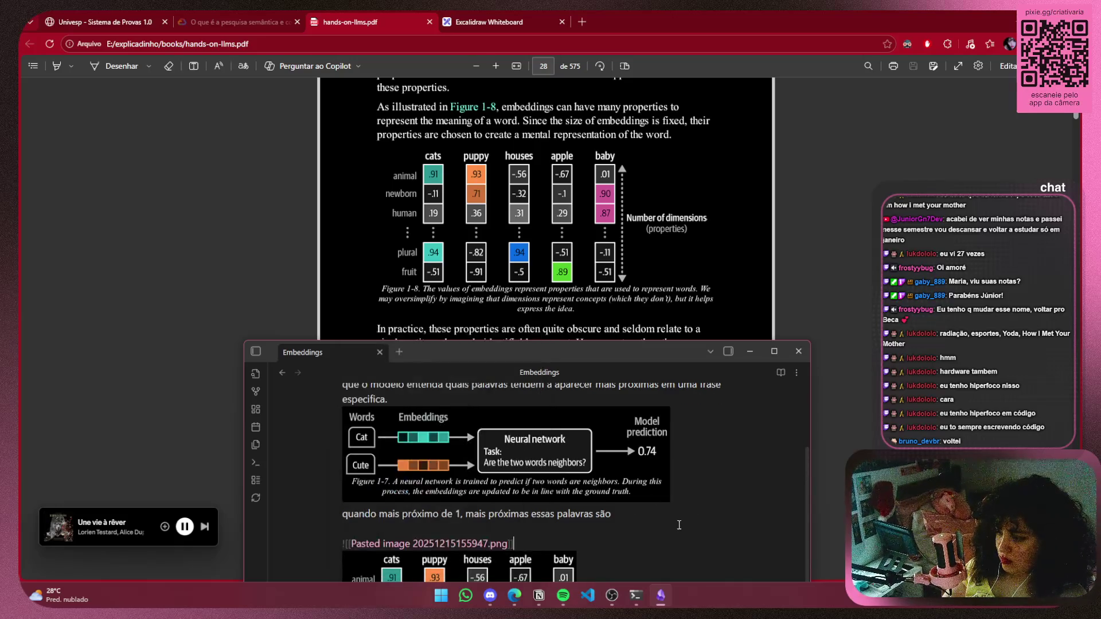
key("shift+Home")
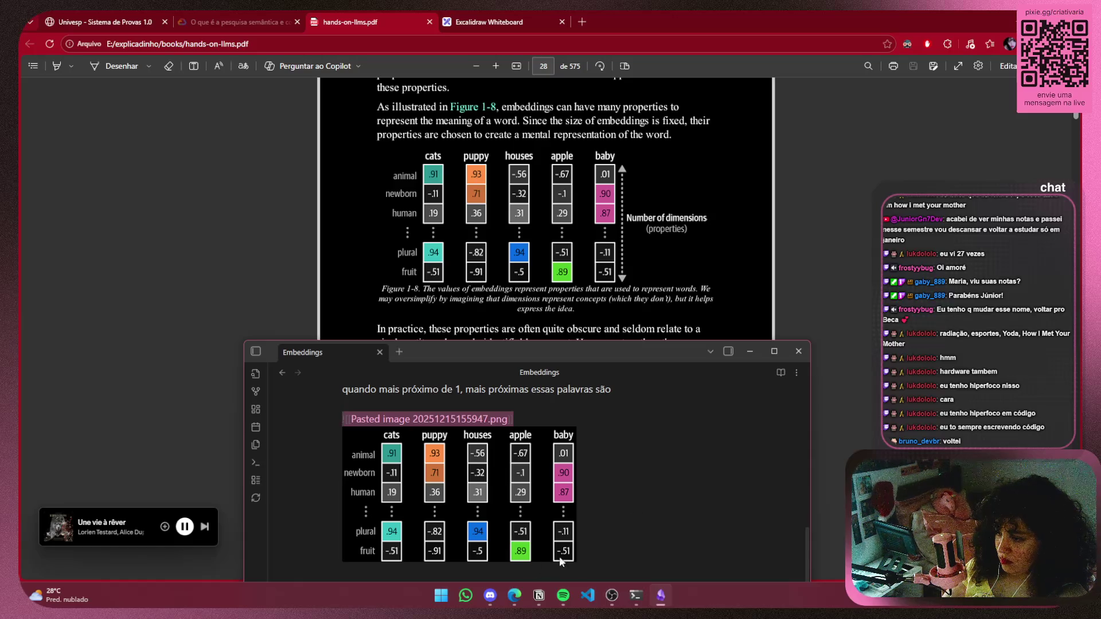
key("BackSpace")
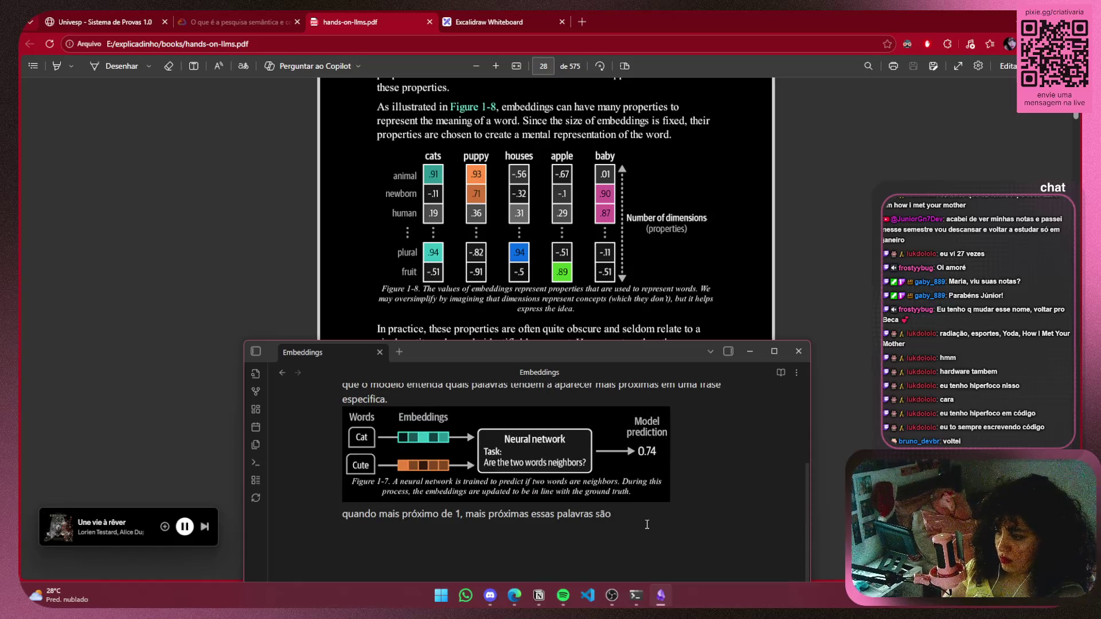
key("ctrl+z")
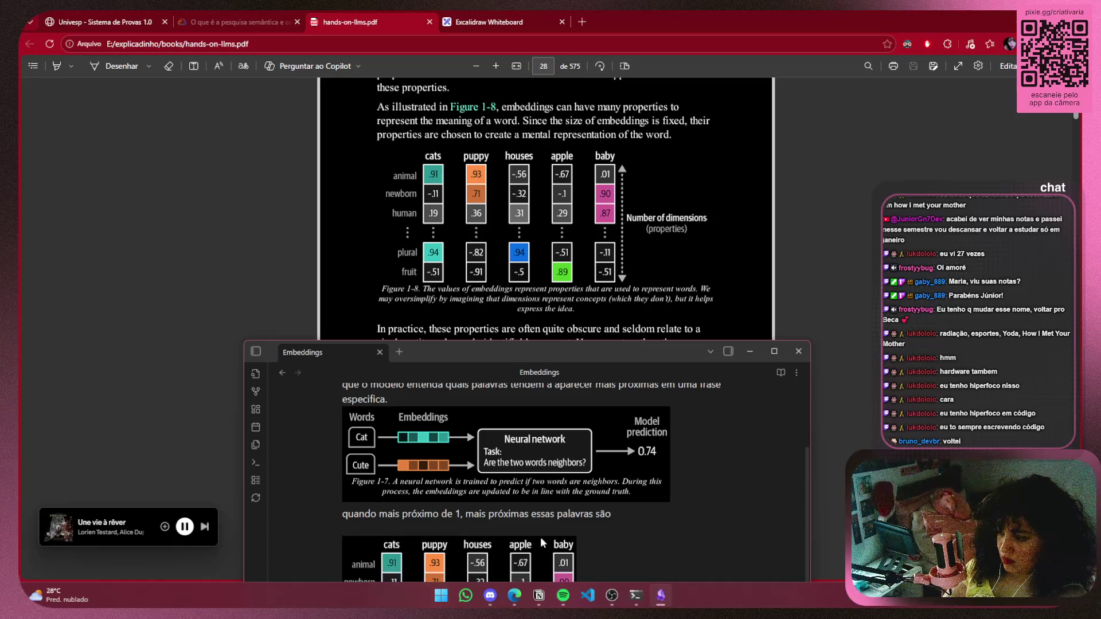
scroll(540, 536, "down", 3)
scroll(633, 466, "up", 5)
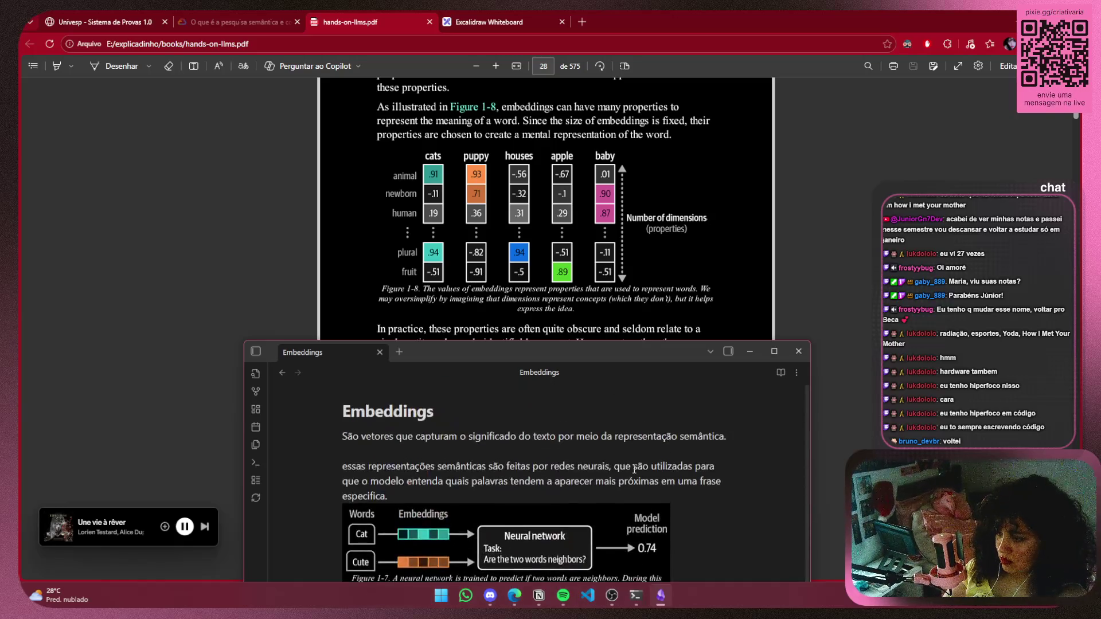
Scroll below the table in the note and delete a stray 'é'
scroll(634, 469, "down", 3)
scroll(662, 188, "down", 3)
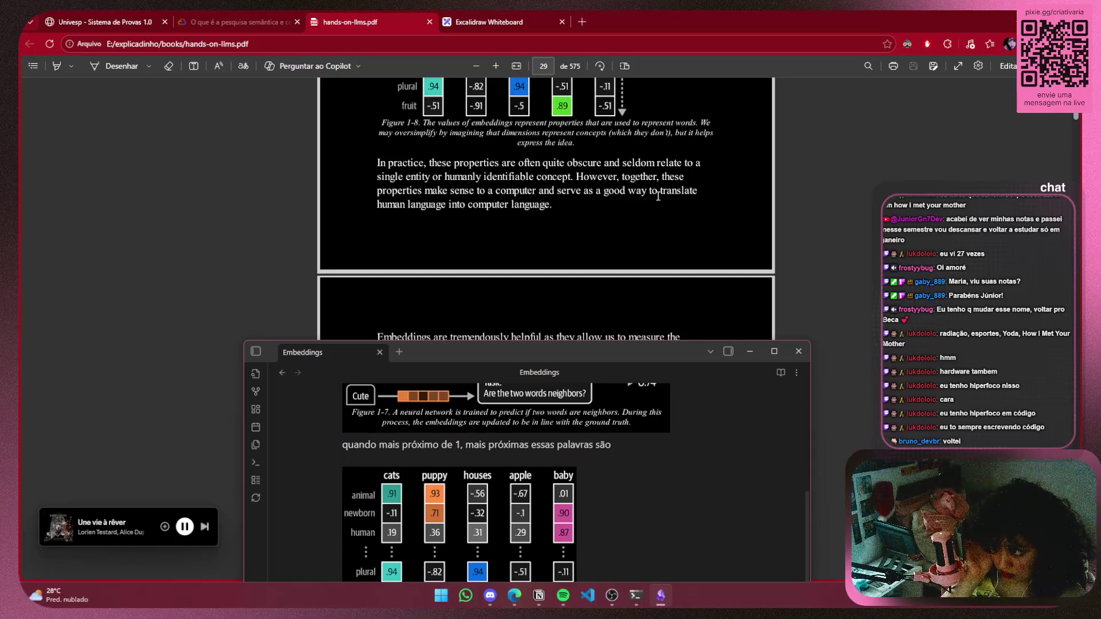
scroll(618, 443, "down", 1)
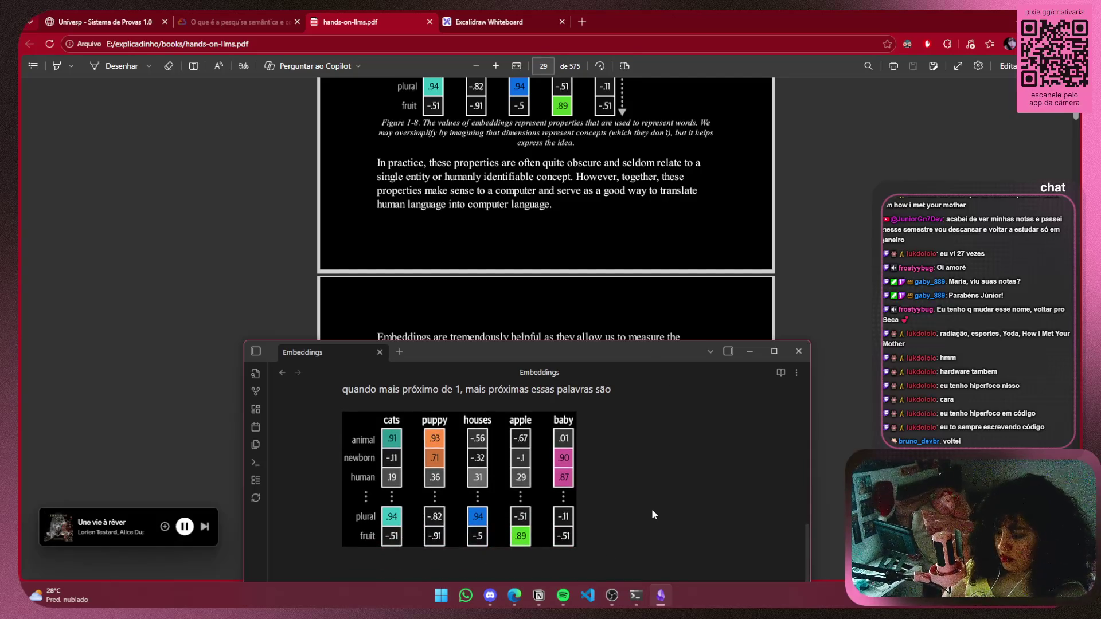
type("é bas")
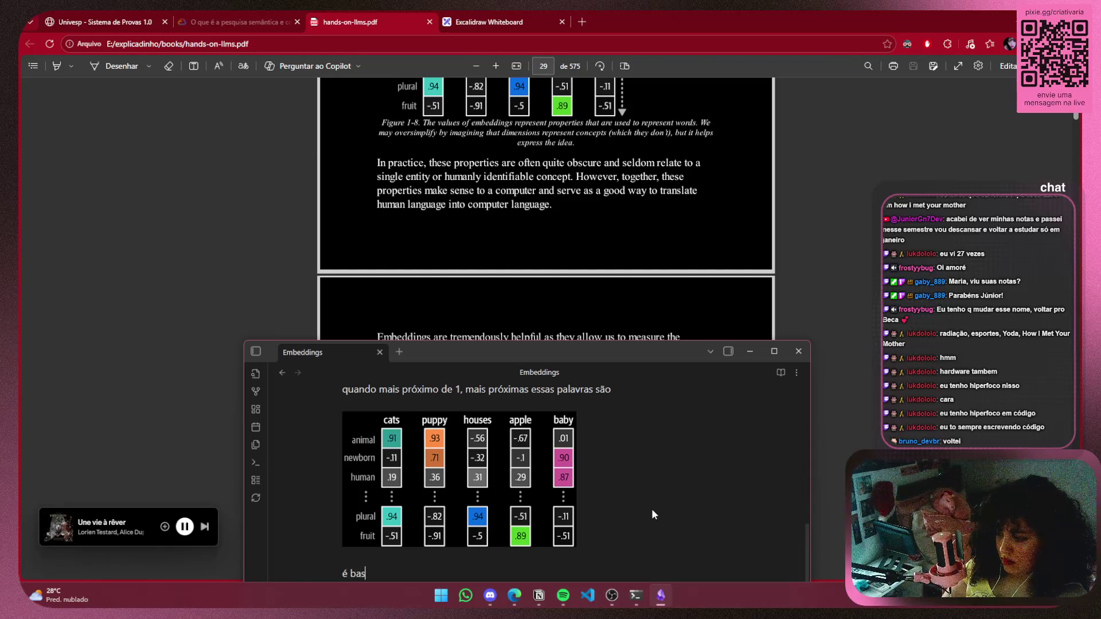
key("BackSpace")
key("BackSpace")
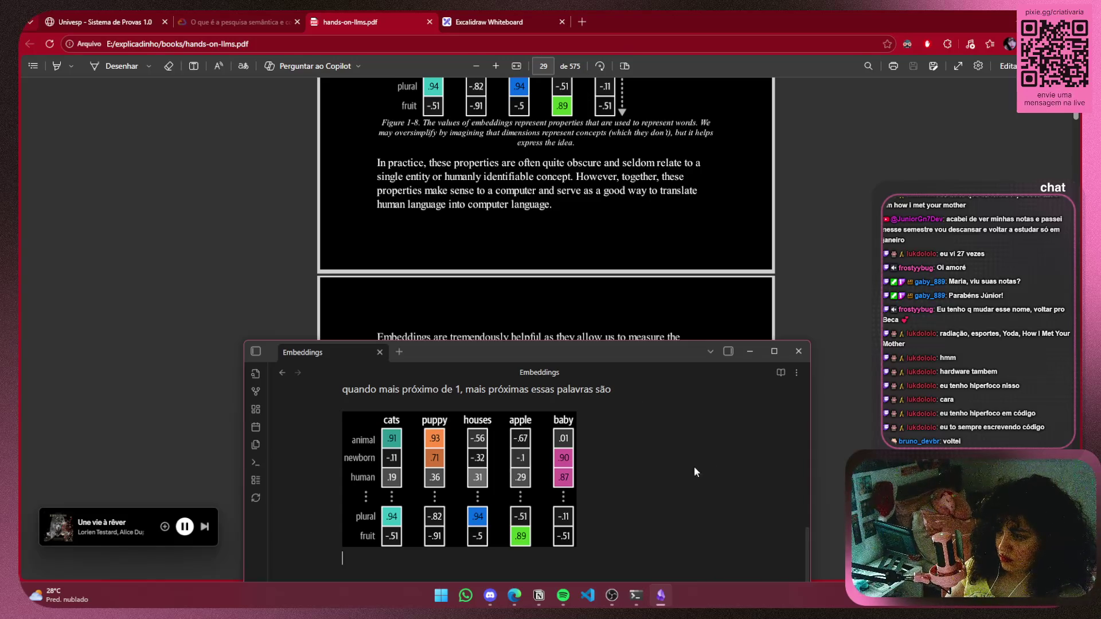
Scroll the PDF to page 29 and select the passage on semantic similarity and word closeness
scroll(607, 307, "down", 3)
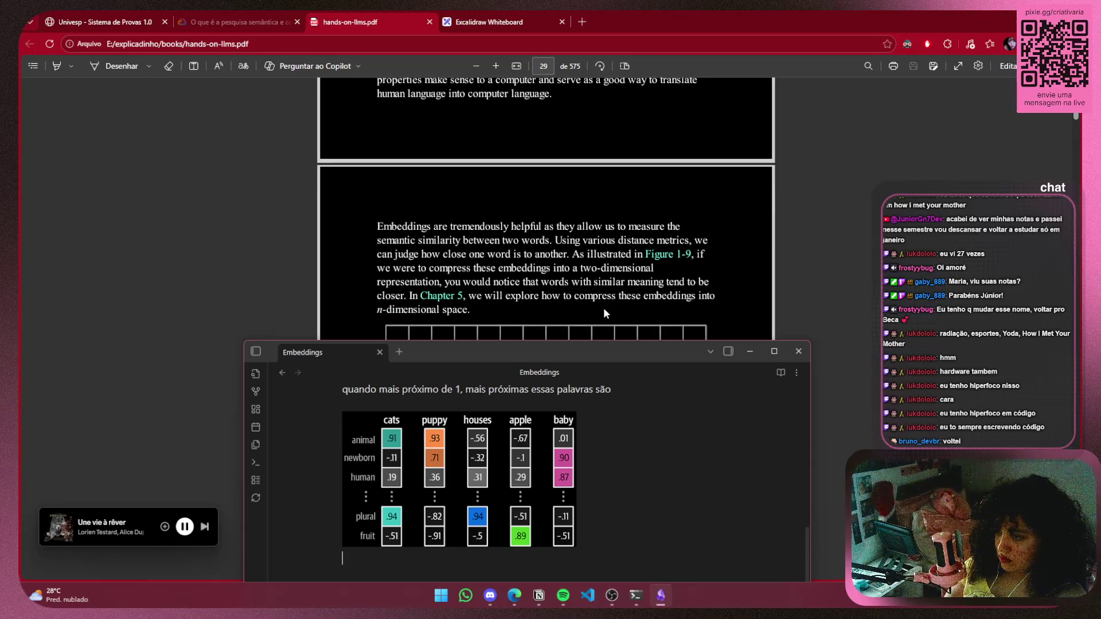
scroll(604, 307, "down", 6)
scroll(601, 308, "up", 3)
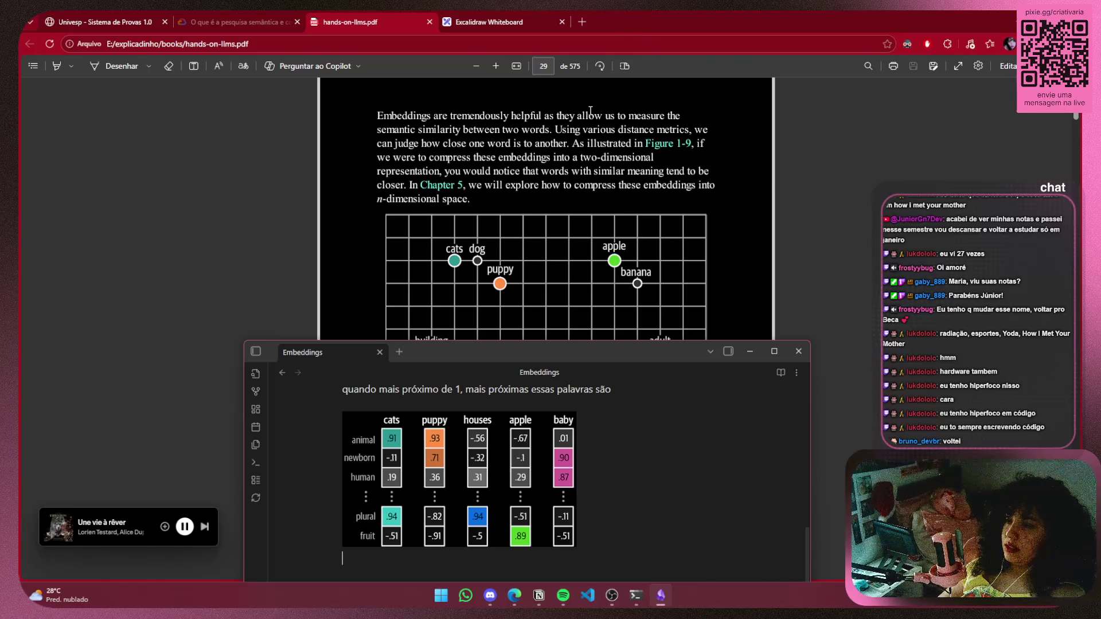
mouse_move(565, 115)
left_mouse_down()
mouse_move(605, 115)
mouse_move(431, 115)
mouse_move(425, 129)
mouse_move(549, 129)
left_mouse_up()
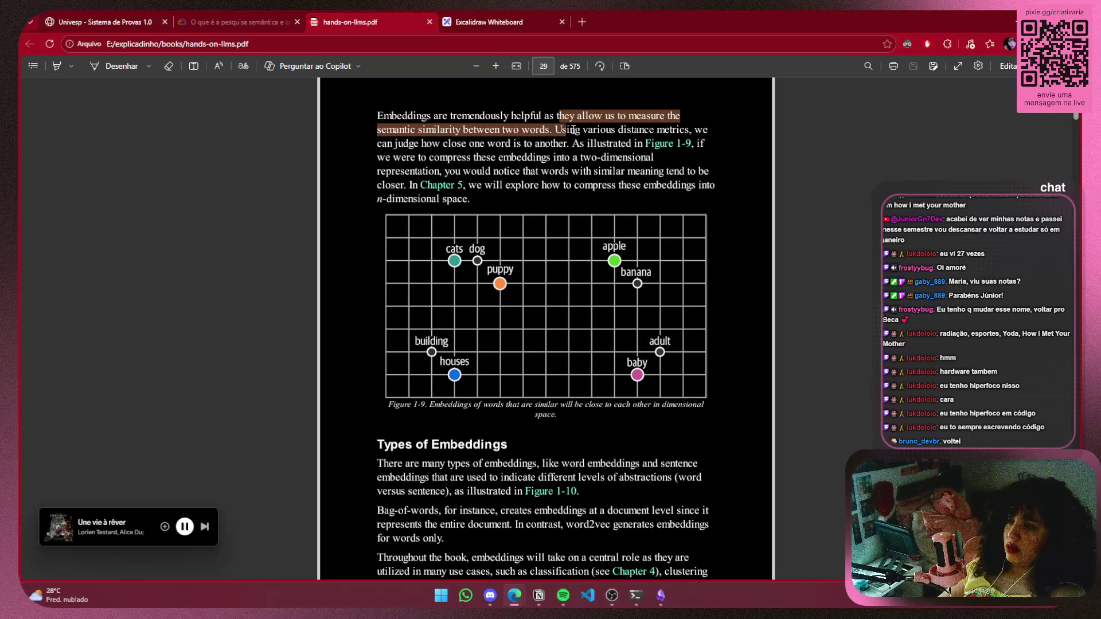
mouse_move(599, 131)
left_mouse_down()
mouse_move(708, 130)
mouse_move(449, 143)
mouse_move(567, 142)
left_mouse_up()
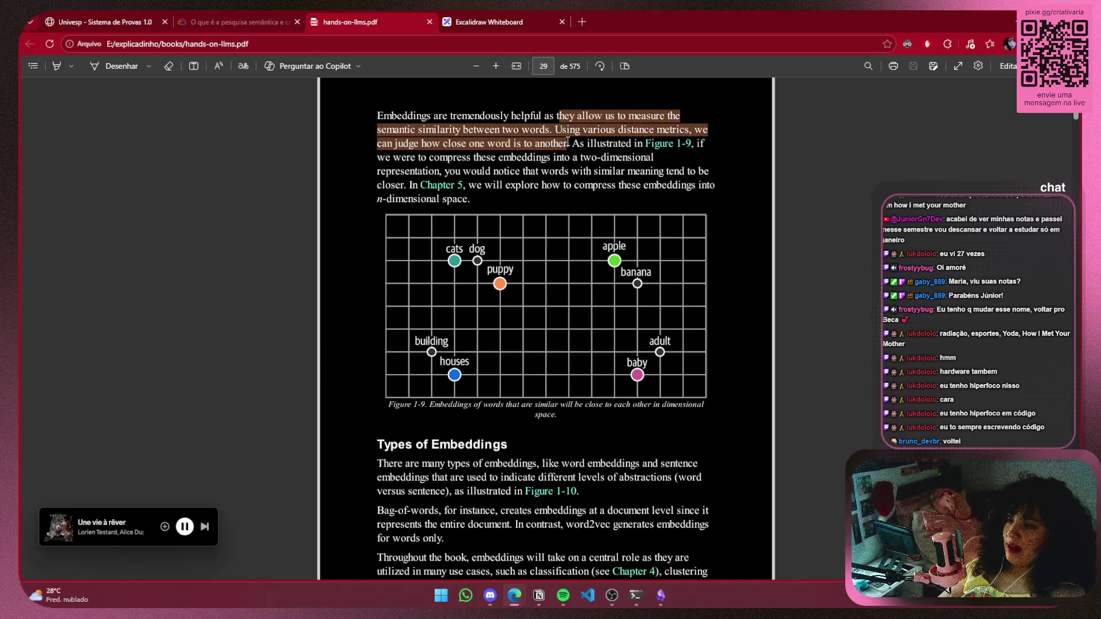
Clear the PDF selection and bring the Embeddings note back to the front
left_click(720, 240)
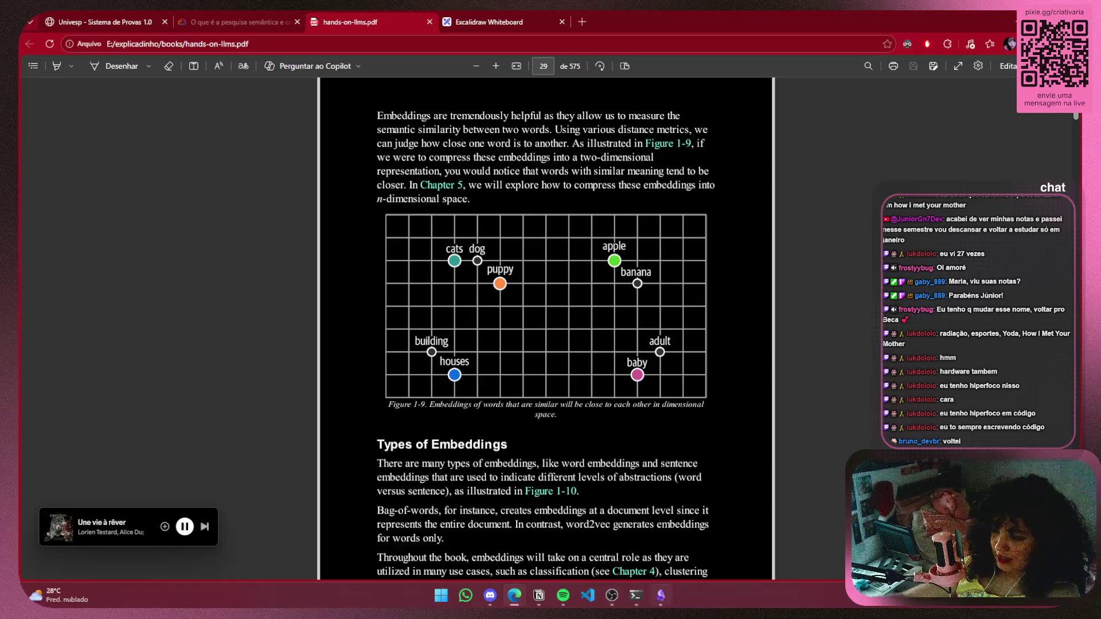
left_click(660, 595)
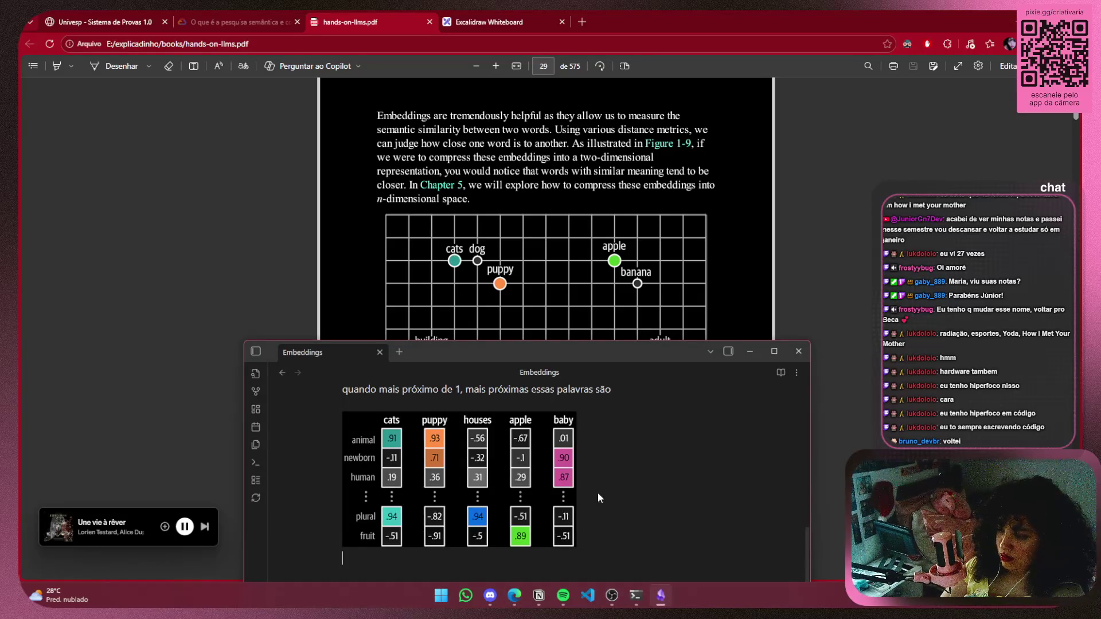
scroll(492, 548, "up", 2)
scroll(385, 479, "down", 2)
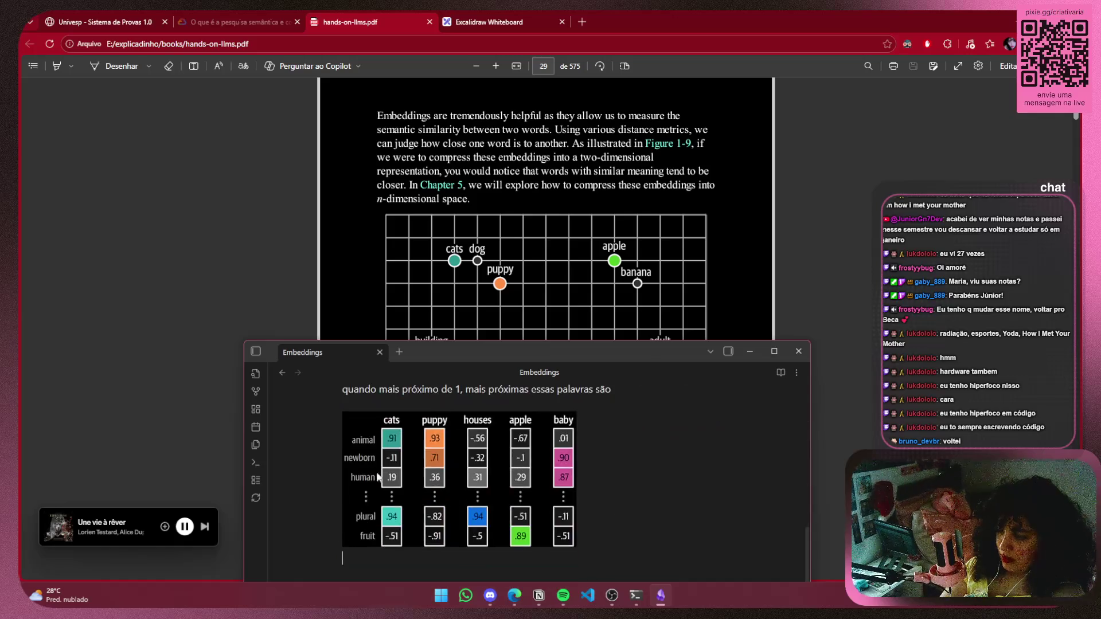
Under the table, start the sentence 'para medir a similaridade semântica entre das palavras'
left_click(454, 567)
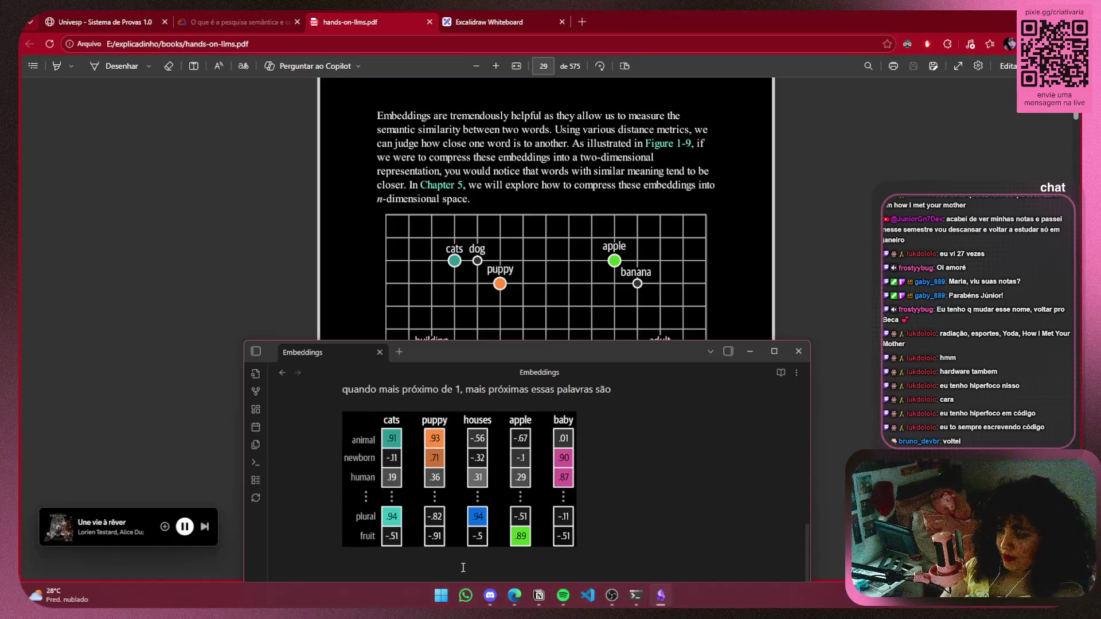
type("com isso")
key("BackSpace")
type("a")
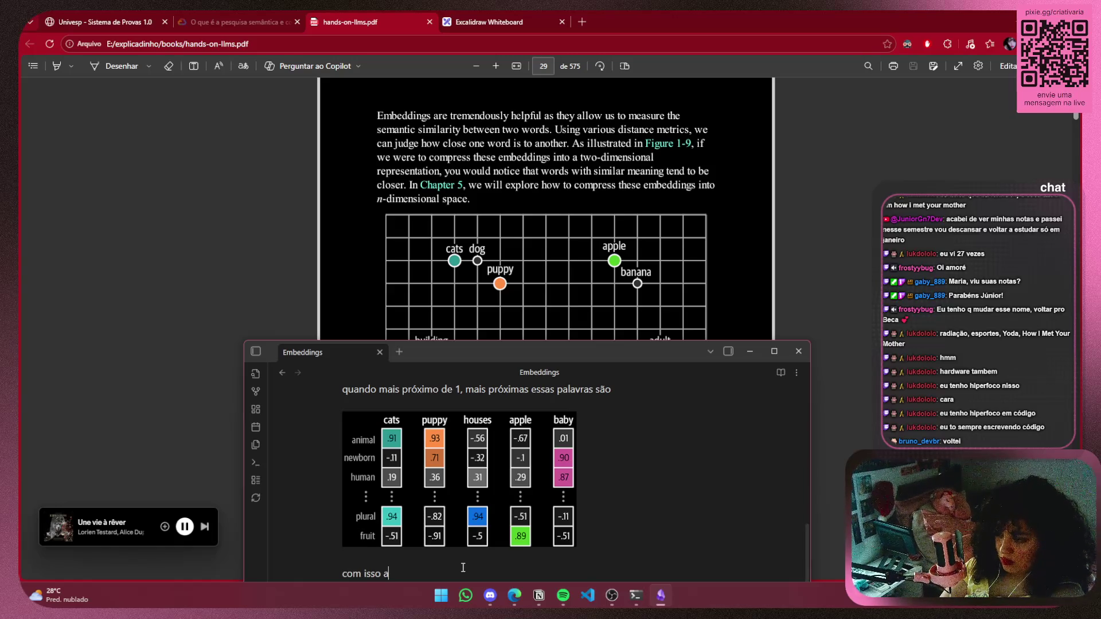
type(" IA")
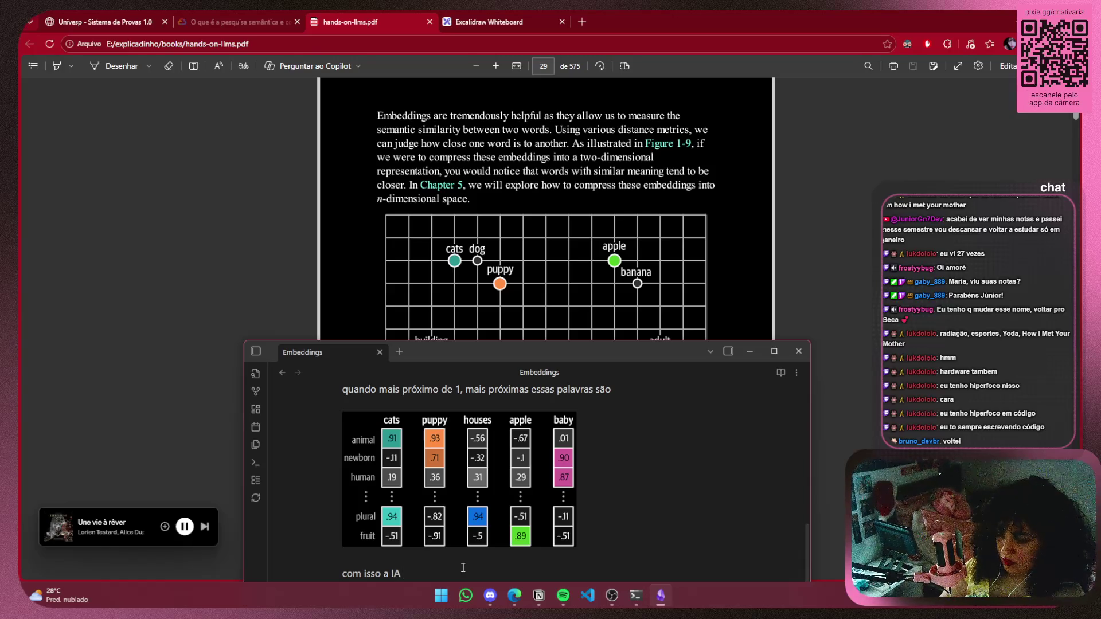
key("ctrl+z")
key("ctrl+z")
key("ctrl+z")
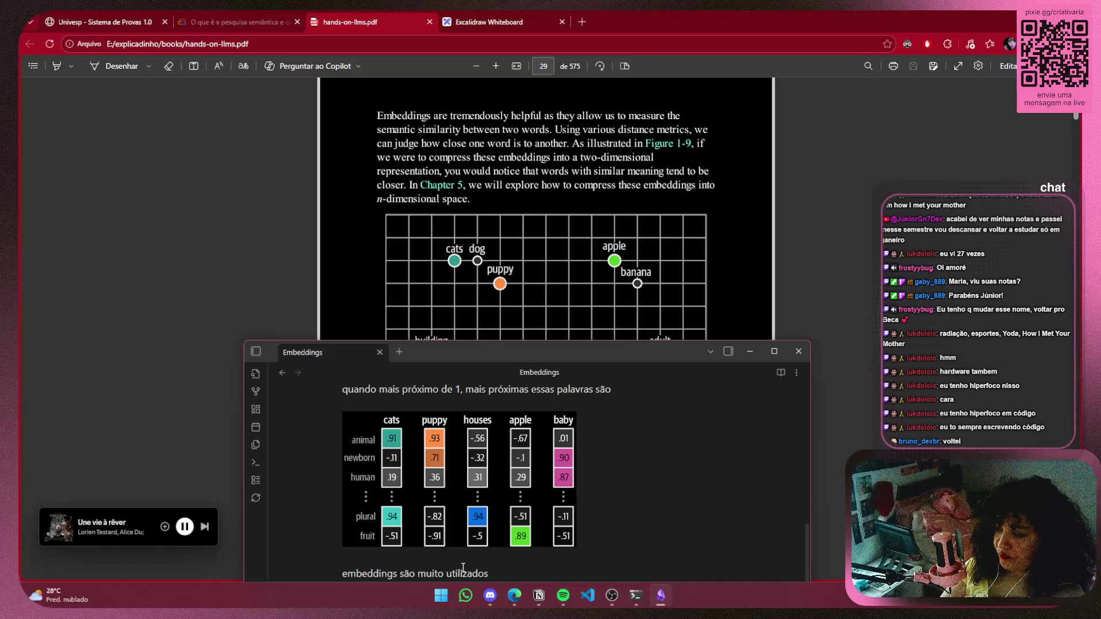
type(" para")
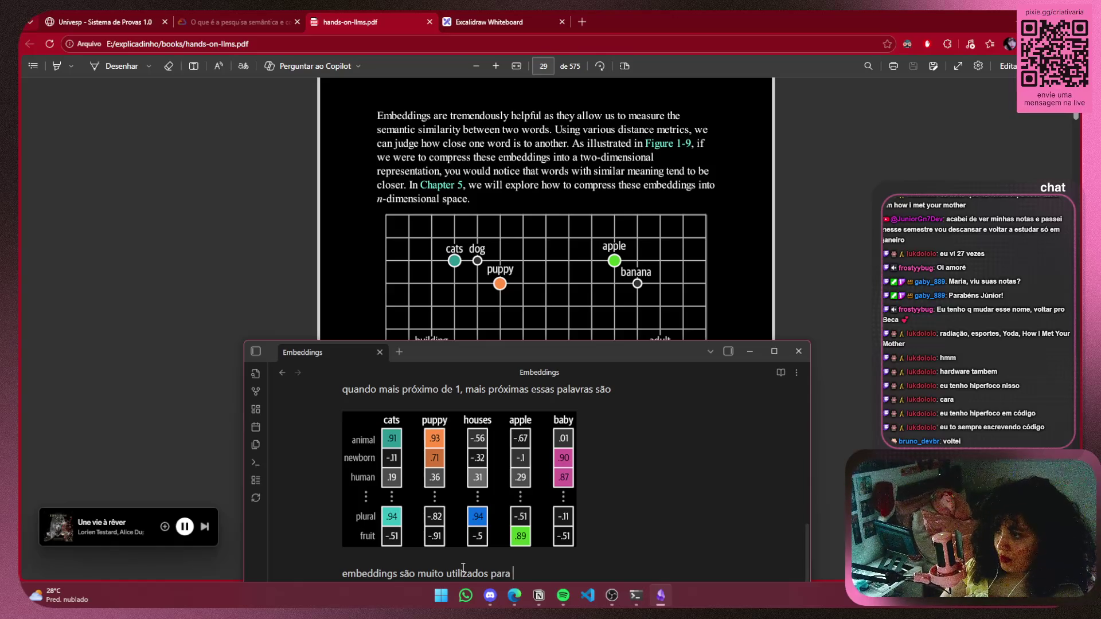
type("me")
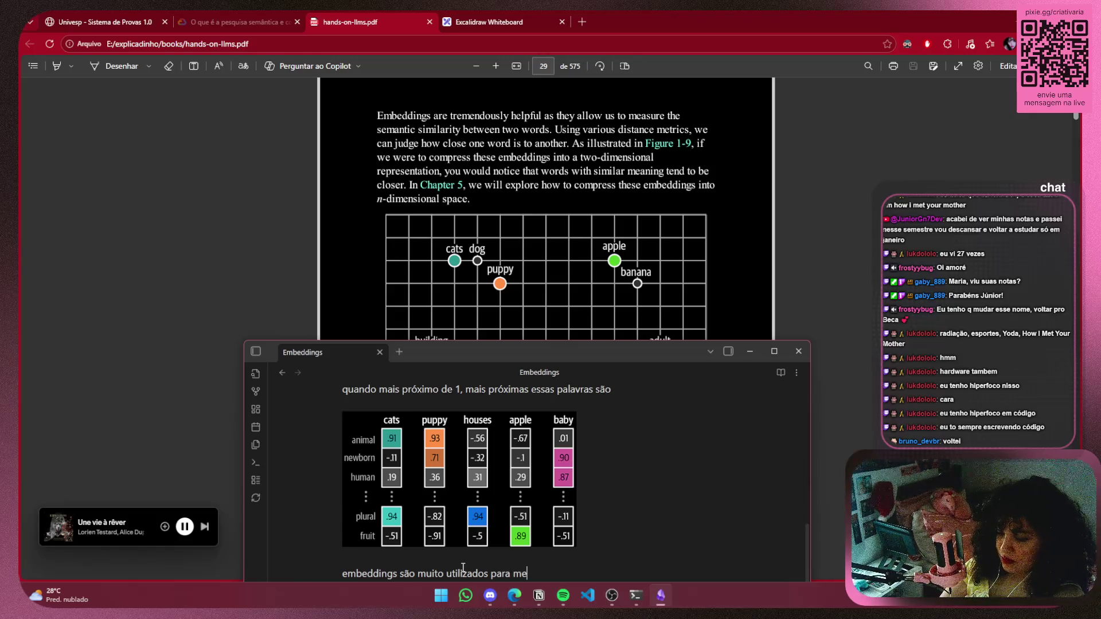
type("dir a simi")
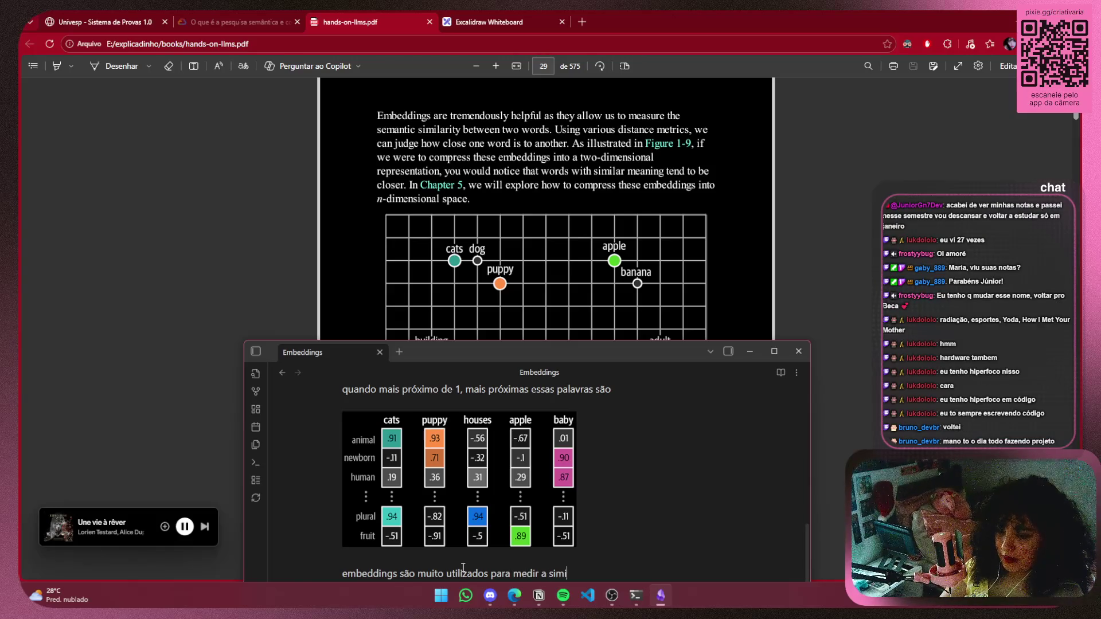
type("laridade se")
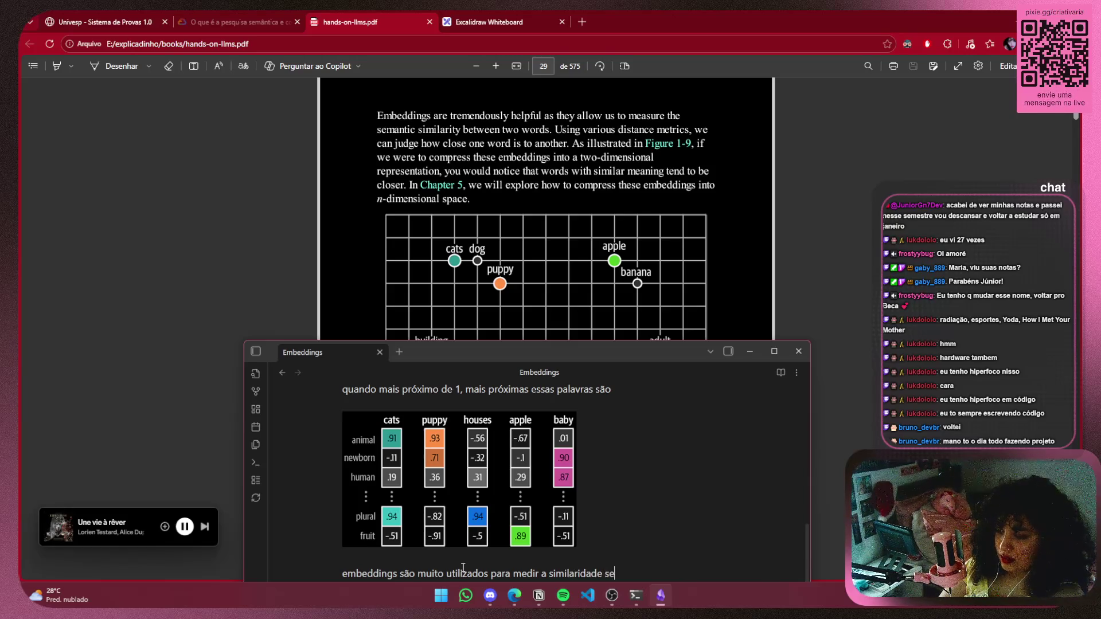
type("mâm")
key("BackSpace")
type("ntica")
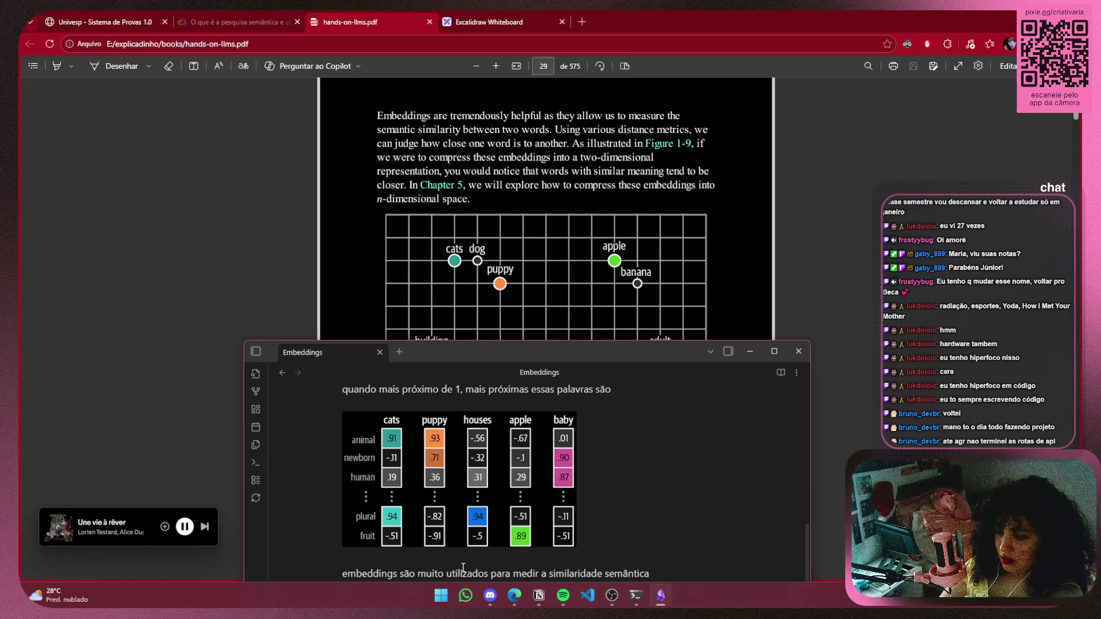
type(" ente")
key("BackSpace")
type("re ")
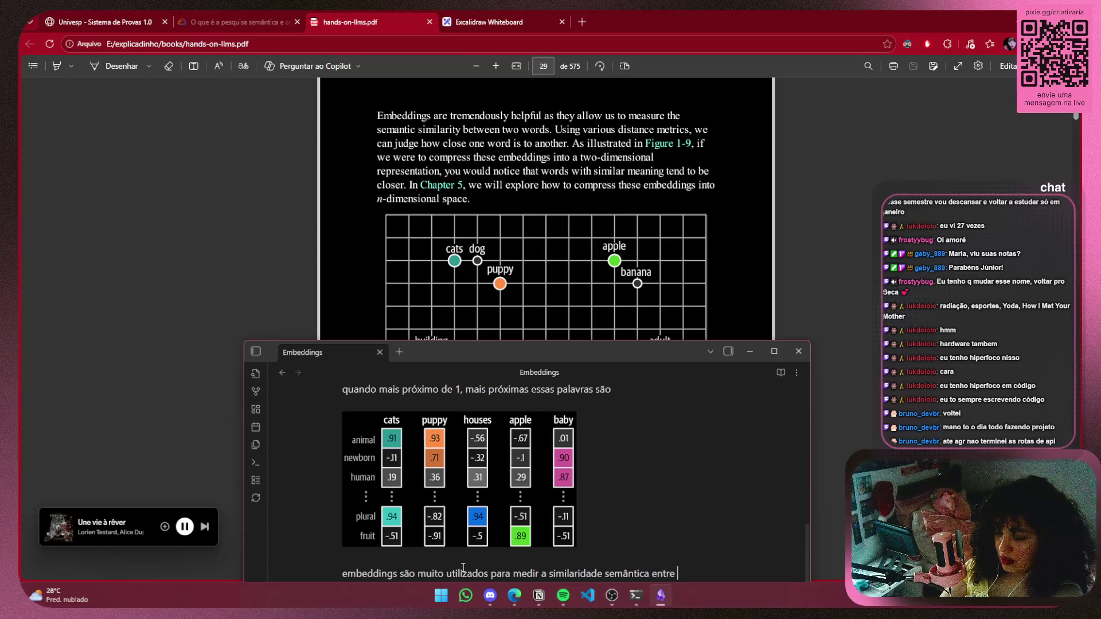
type("das palav")
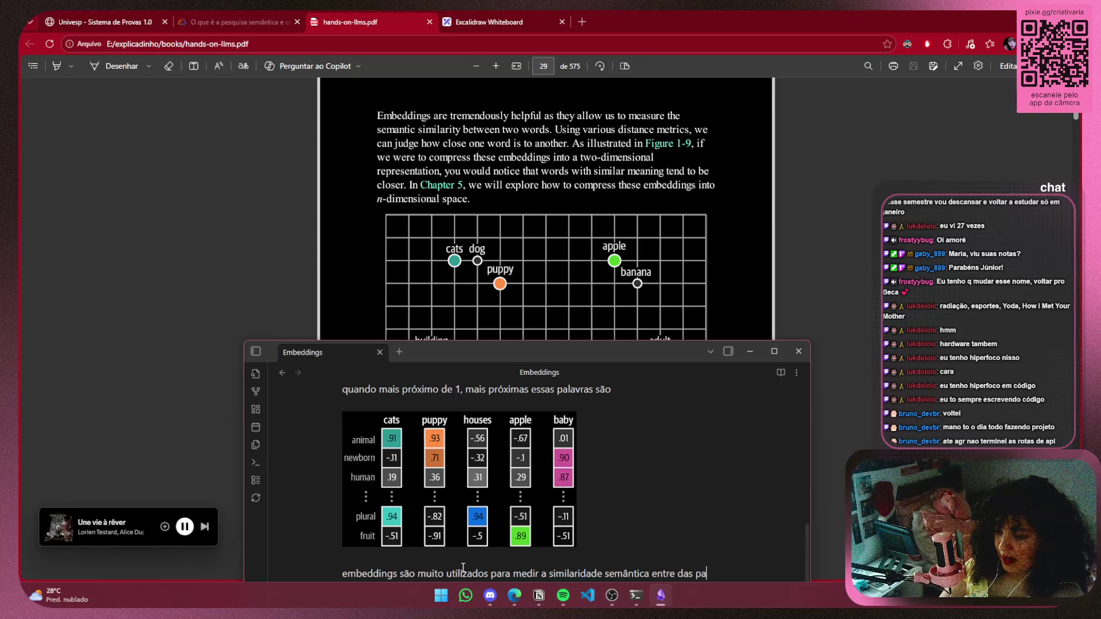
key("ctrl+BackSpace")
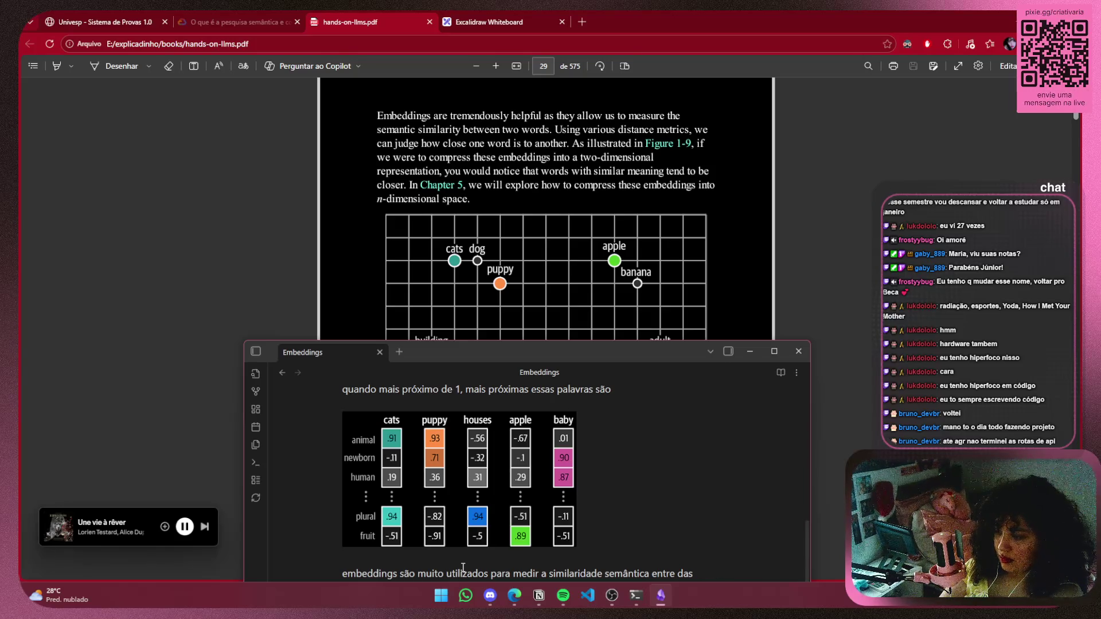
type("palavras")
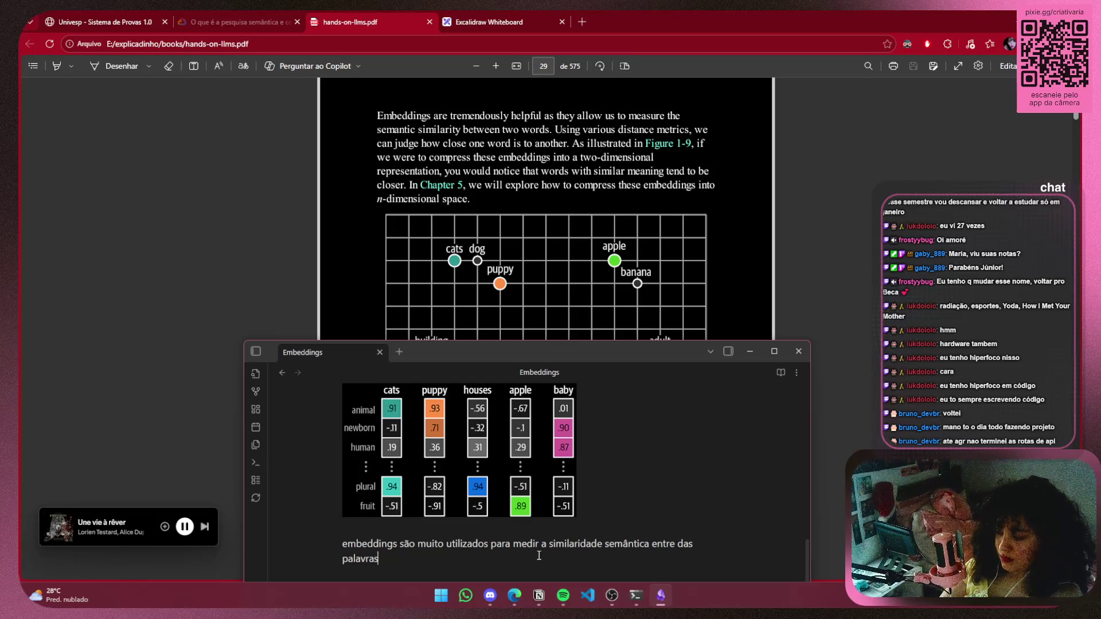
Finish it as 'entre duas palavras, o que faz a pesquisa semântica possível', fixing the spelling
left_click(648, 544)
type("(")
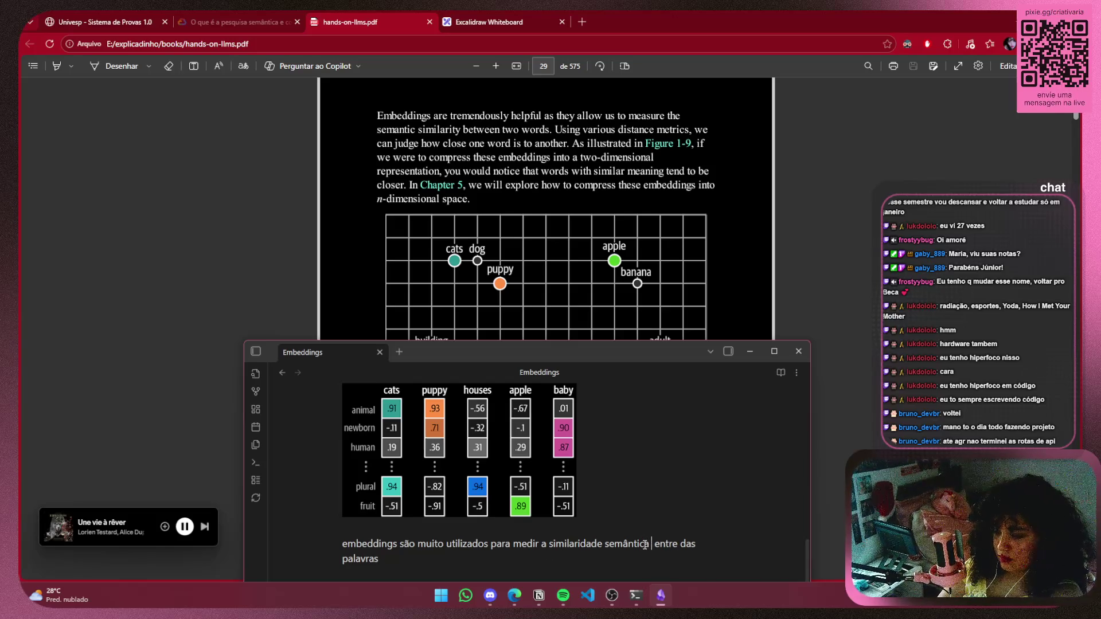
type("o")
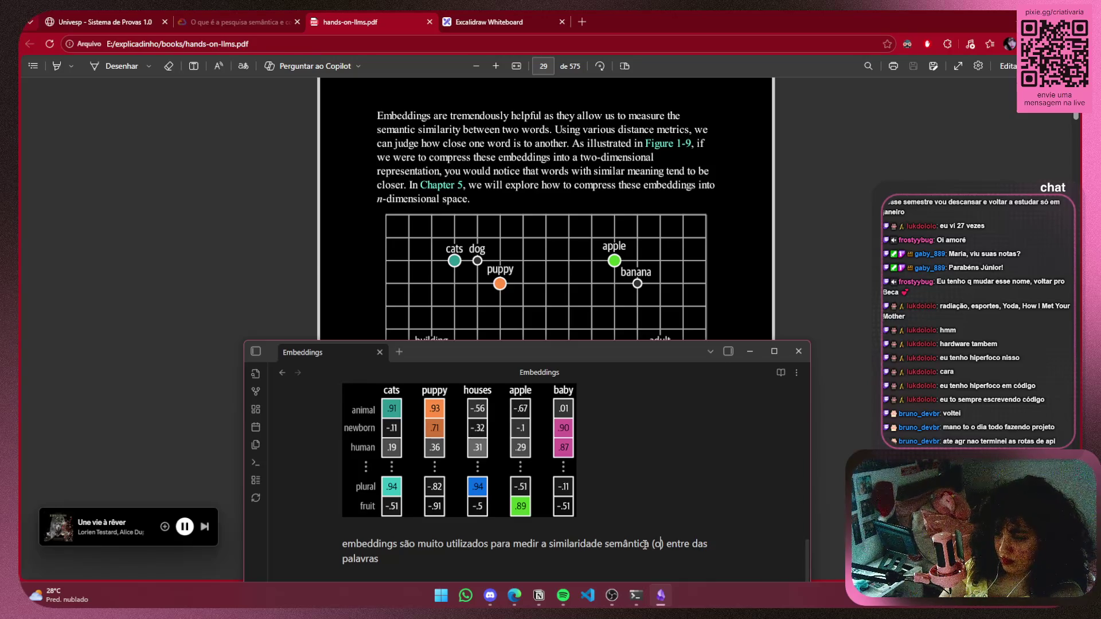
type("u")
key("BackSpace")
key("BackSpace")
key("BackSpace")
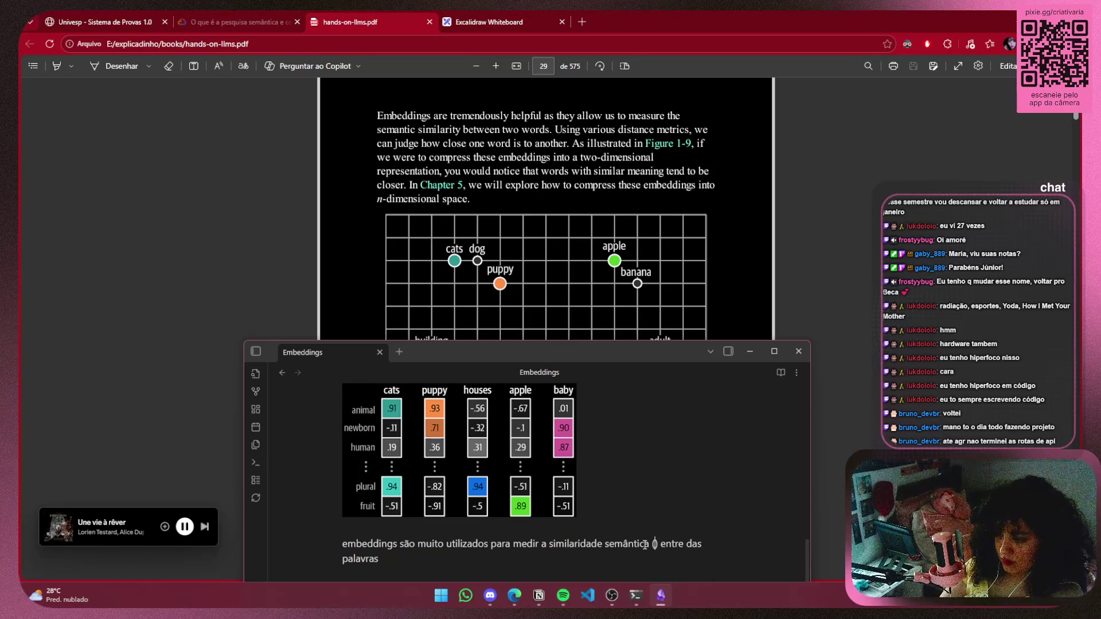
key("Down")
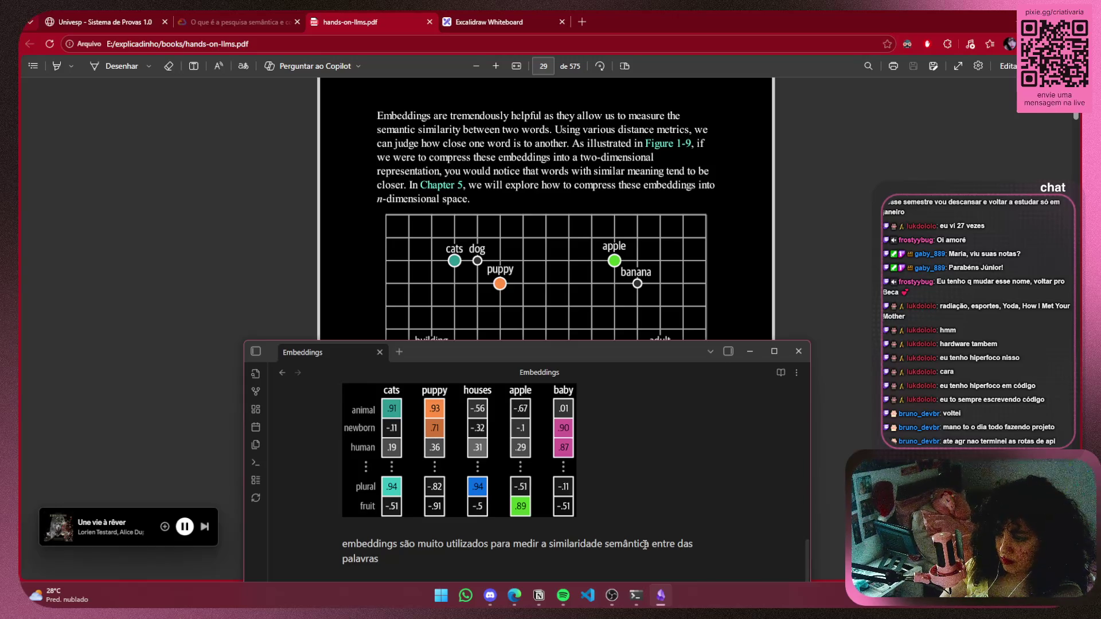
key("Right")
key("Right")
key("Right")
key("BackSpace")
type("uas palavras, o que f")
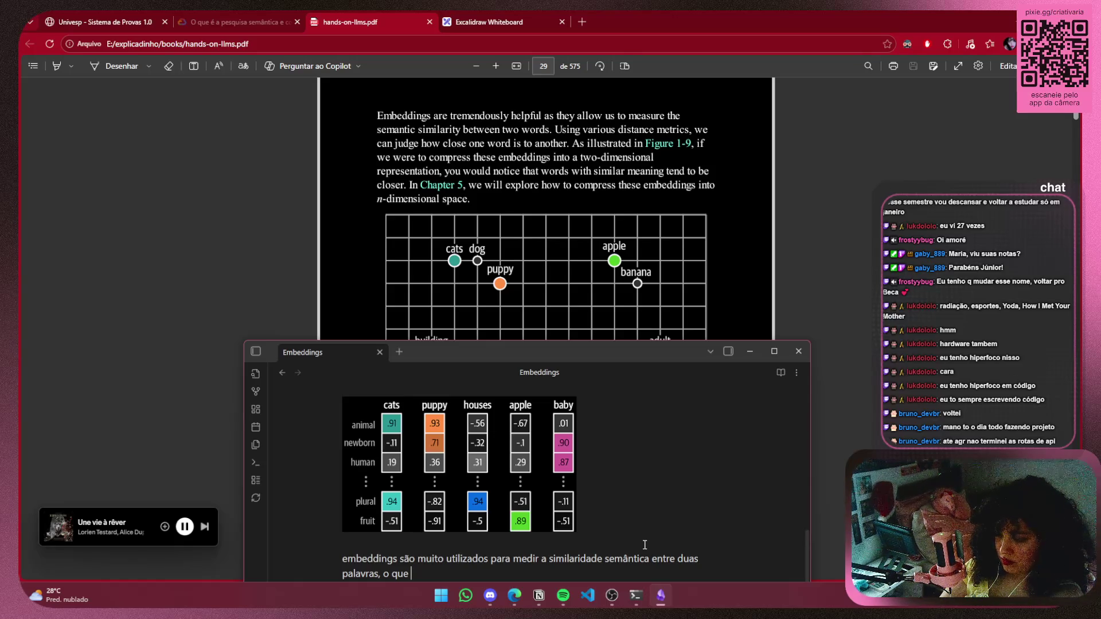
type("az a ")
type("pes")
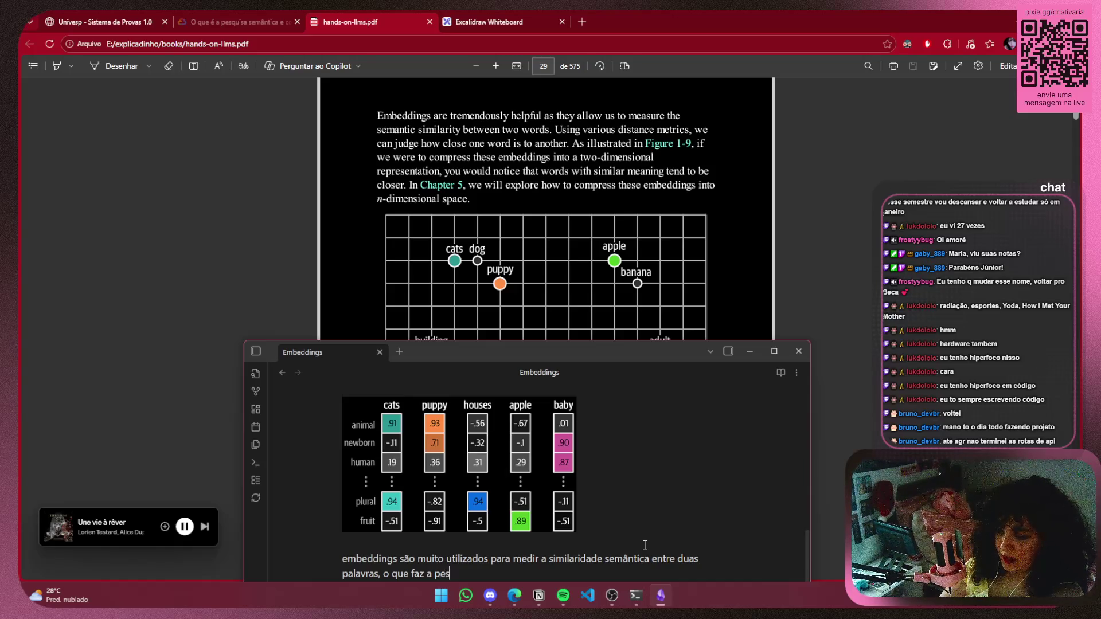
type("quisa sem")
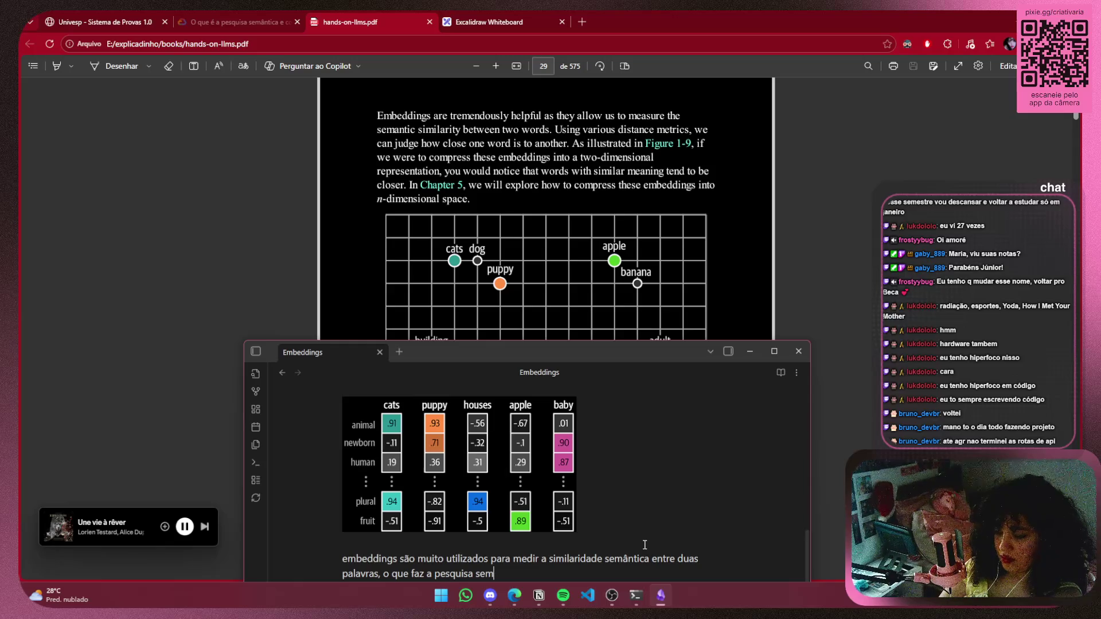
type("ânti")
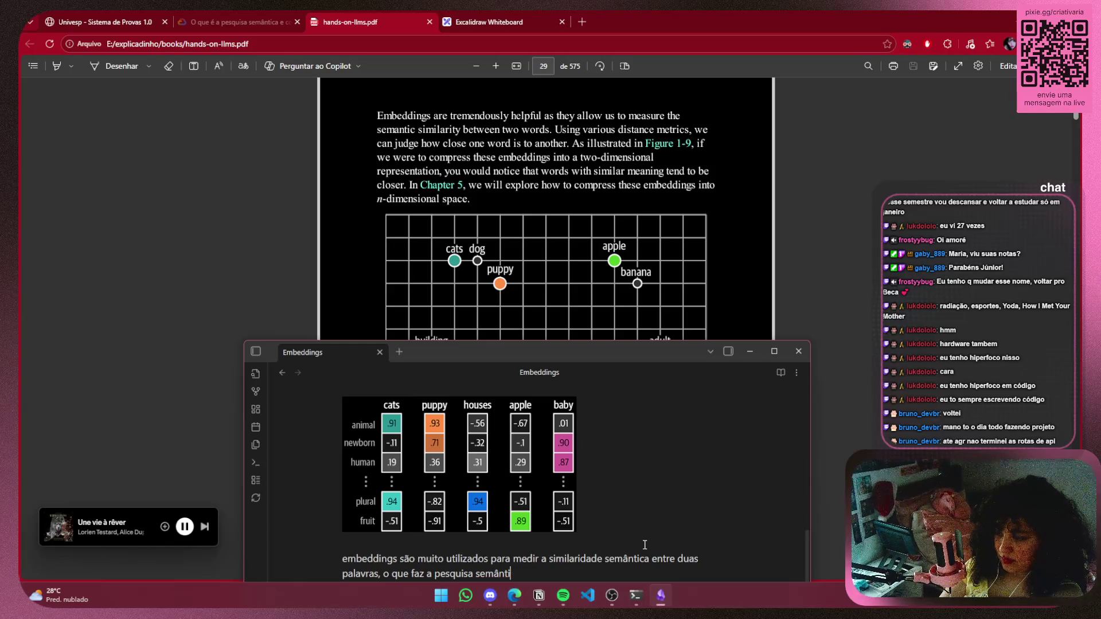
type("ca possivel")
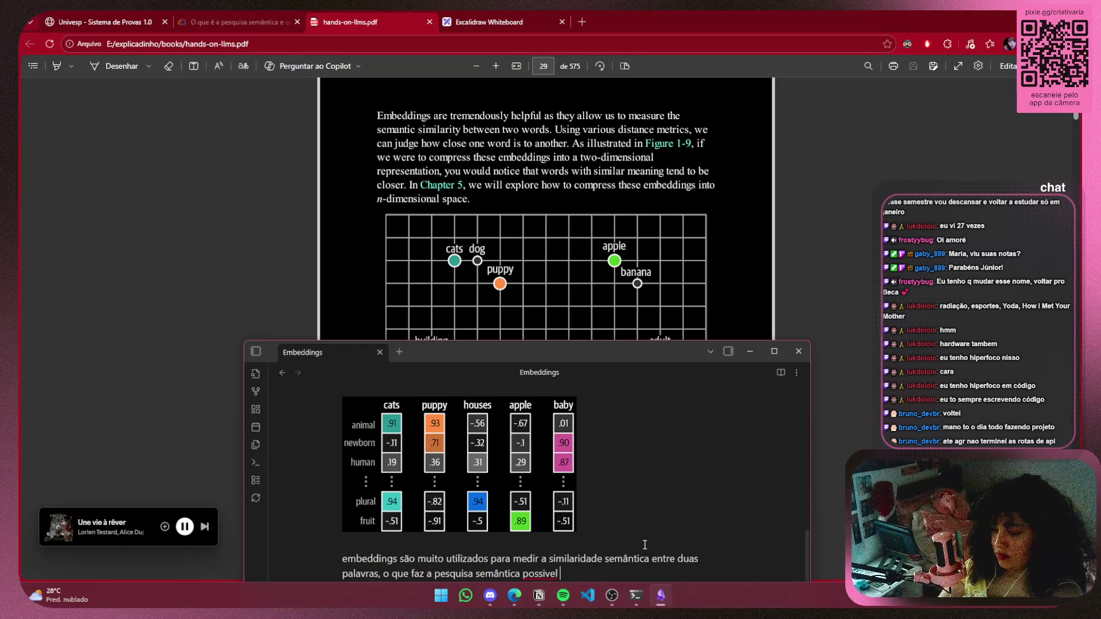
right_click(522, 576)
left_click(579, 354)
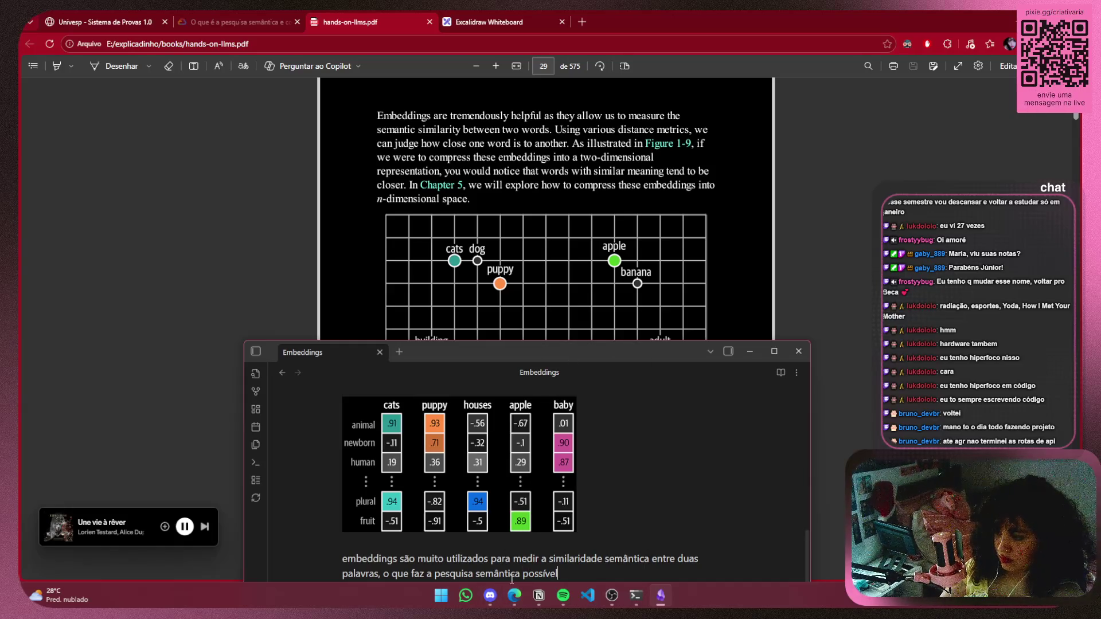
Turn 'pesquisa semântica' into an external link
mouse_move(520, 574)
left_mouse_down()
mouse_move(425, 574)
mouse_move(436, 575)
left_mouse_up()
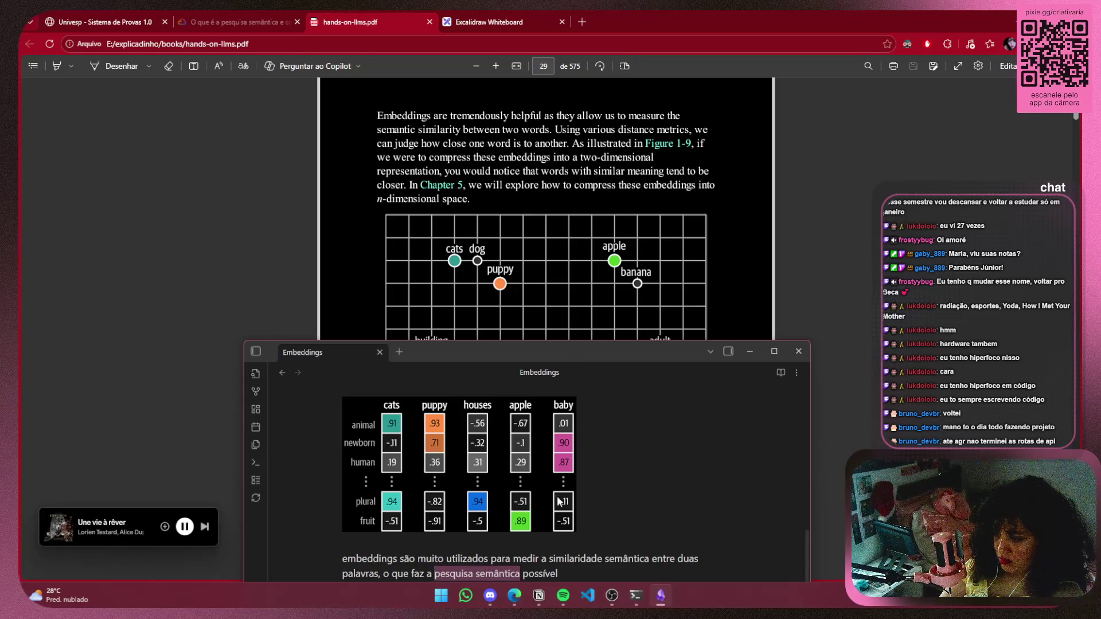
scroll(554, 504, "down", 1)
right_click(496, 558)
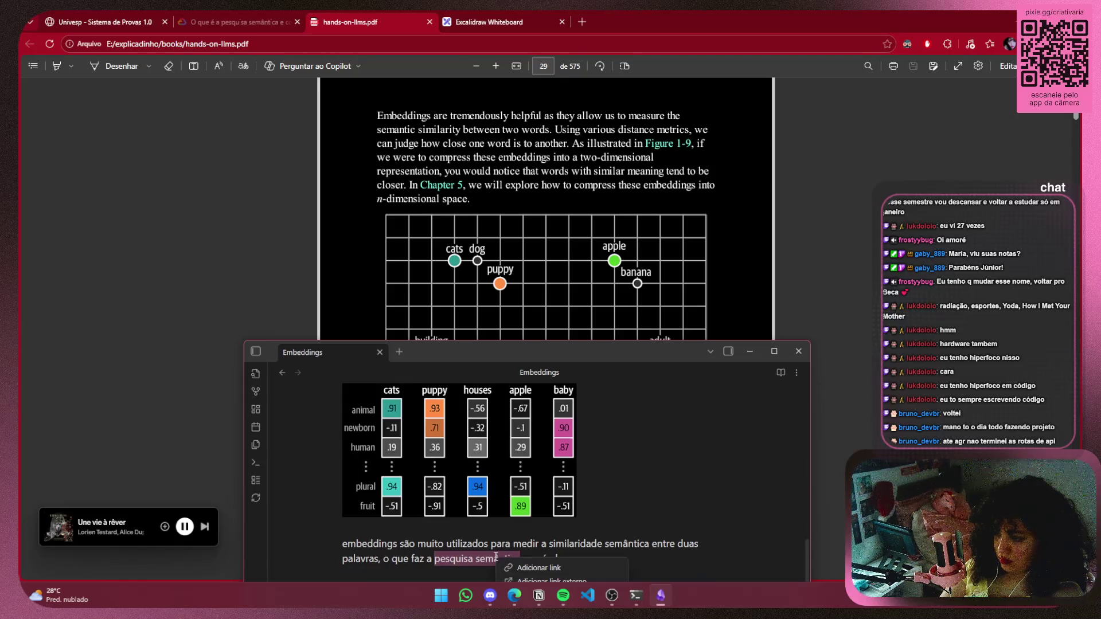
left_click(539, 577)
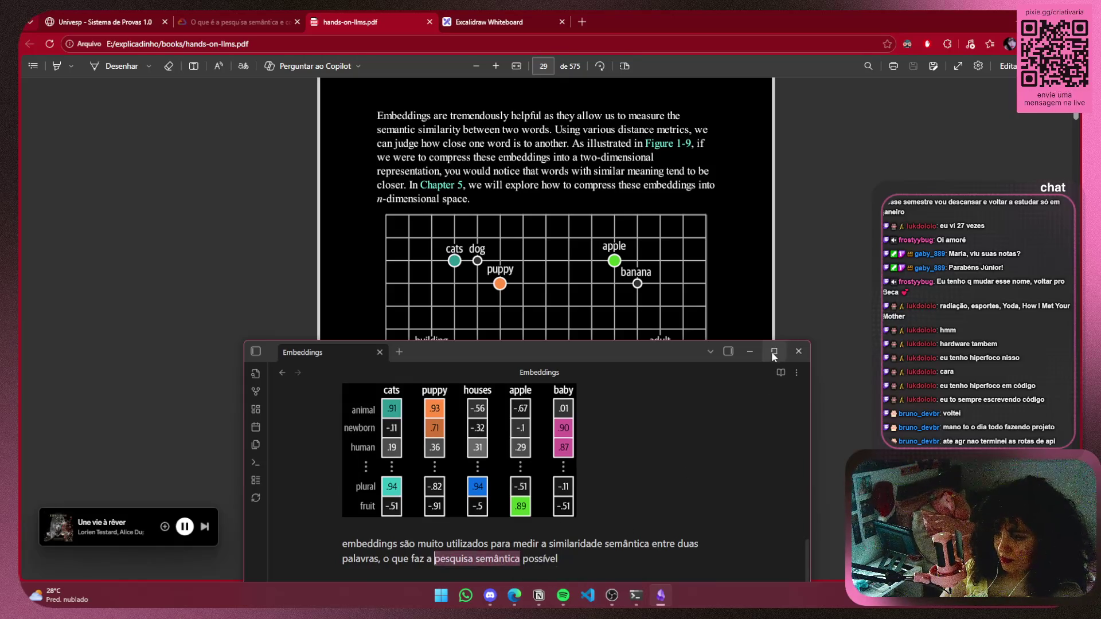
Close and reopen Obsidian from the Start menu, maximizing the Embeddings note window
left_click(796, 350)
left_click(453, 595)
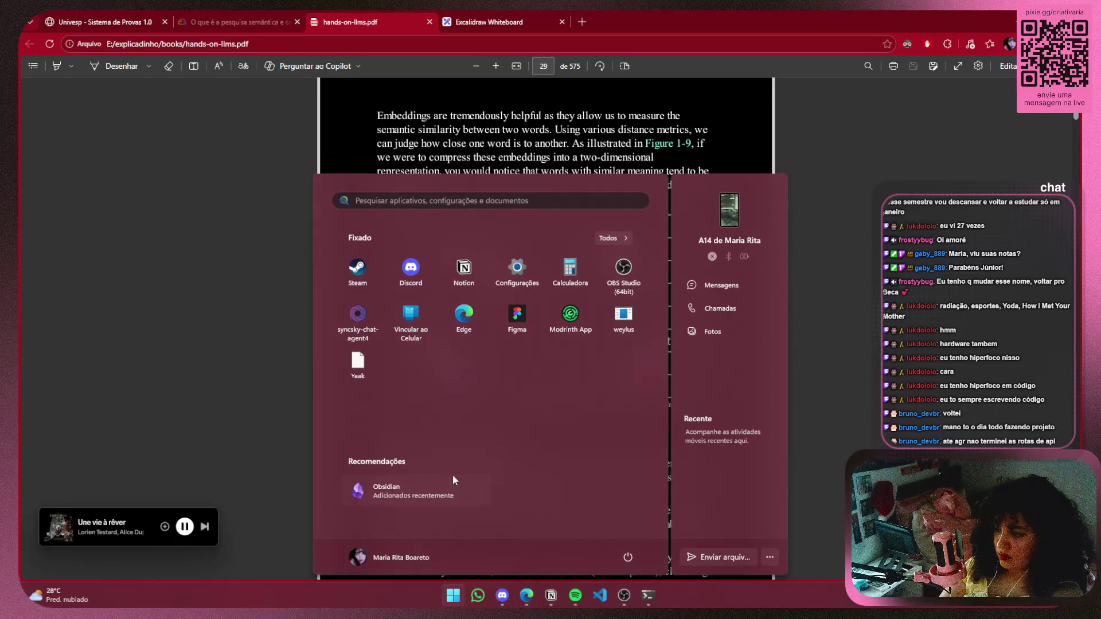
left_click(415, 489)
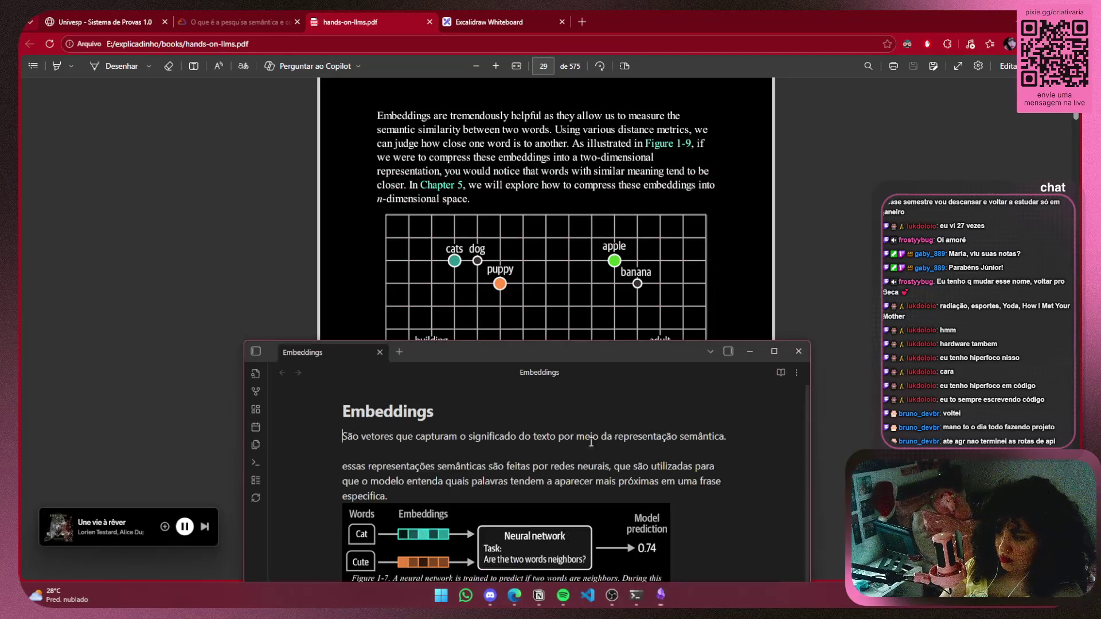
left_click(769, 353)
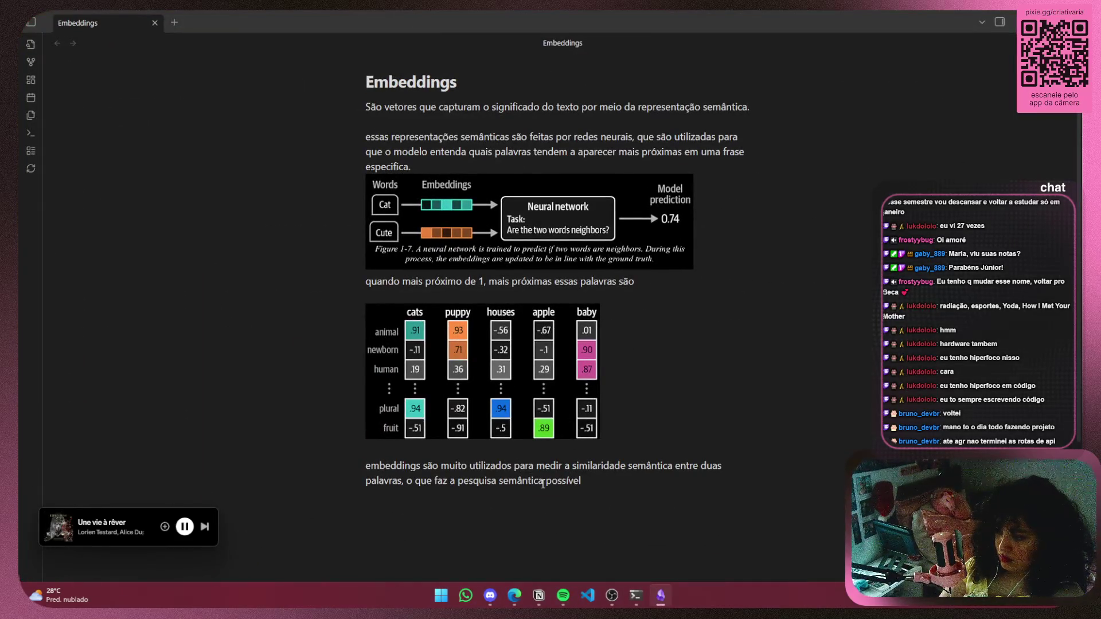
left_click_drag(545, 481, 459, 482)
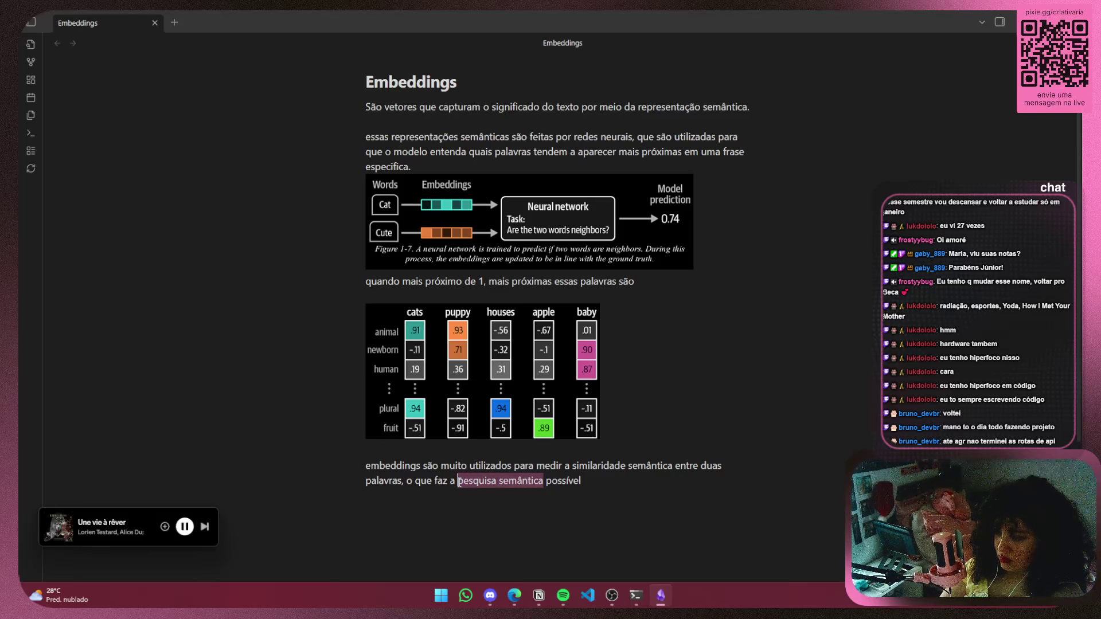
Make 'pesquisa semântica' an internal link, open and close its empty note, and show the file list
right_click(474, 480)
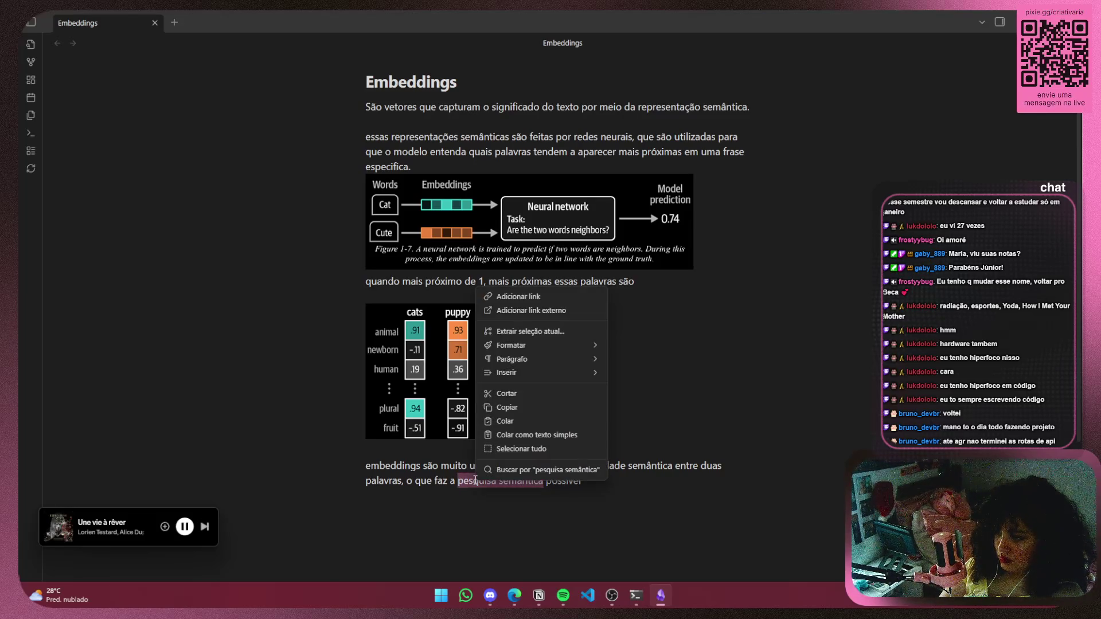
left_click(515, 295)
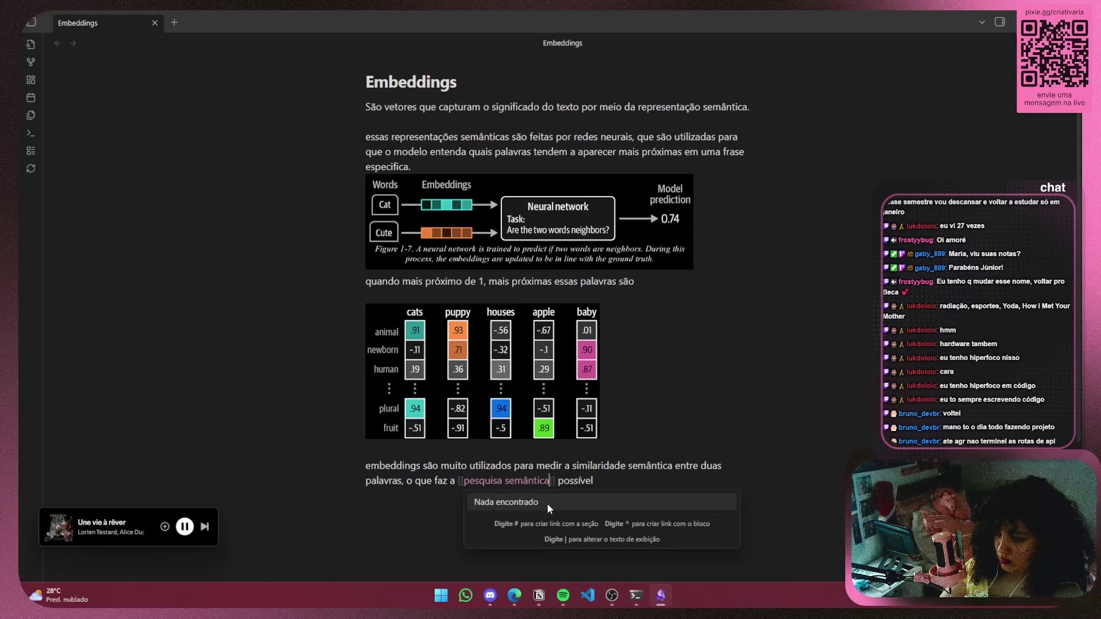
key("Escape")
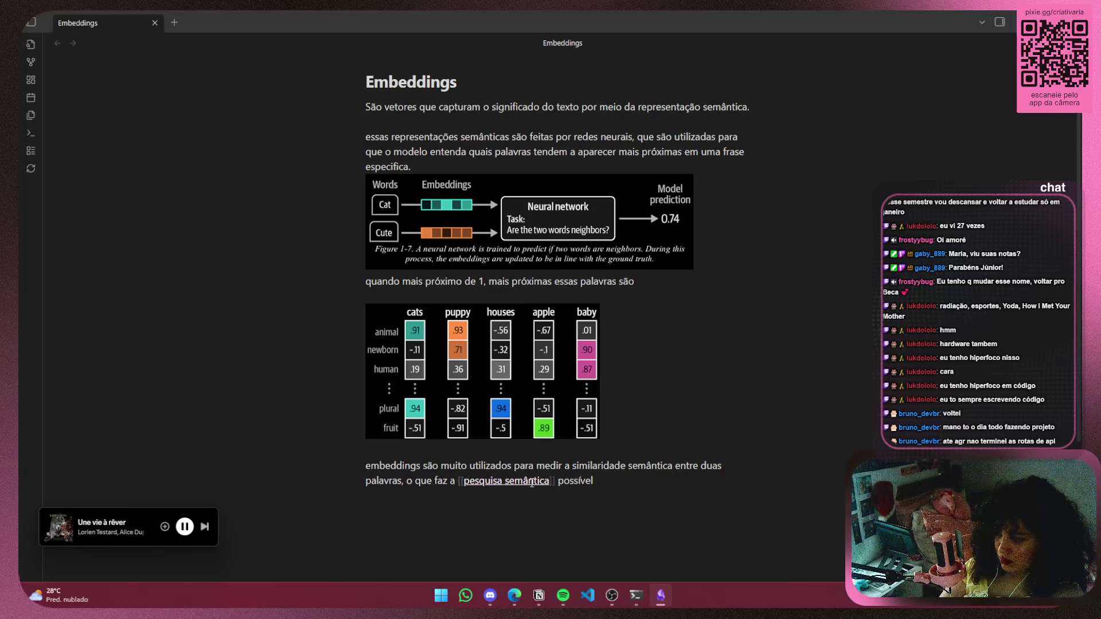
left_click(544, 481, "ctrl")
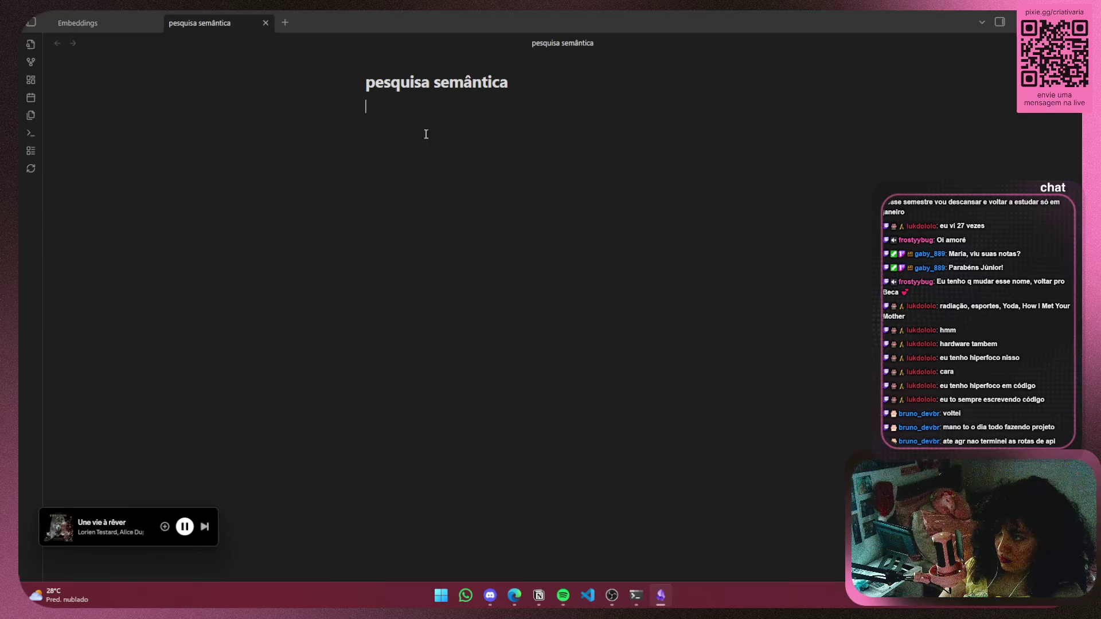
left_click(266, 23)
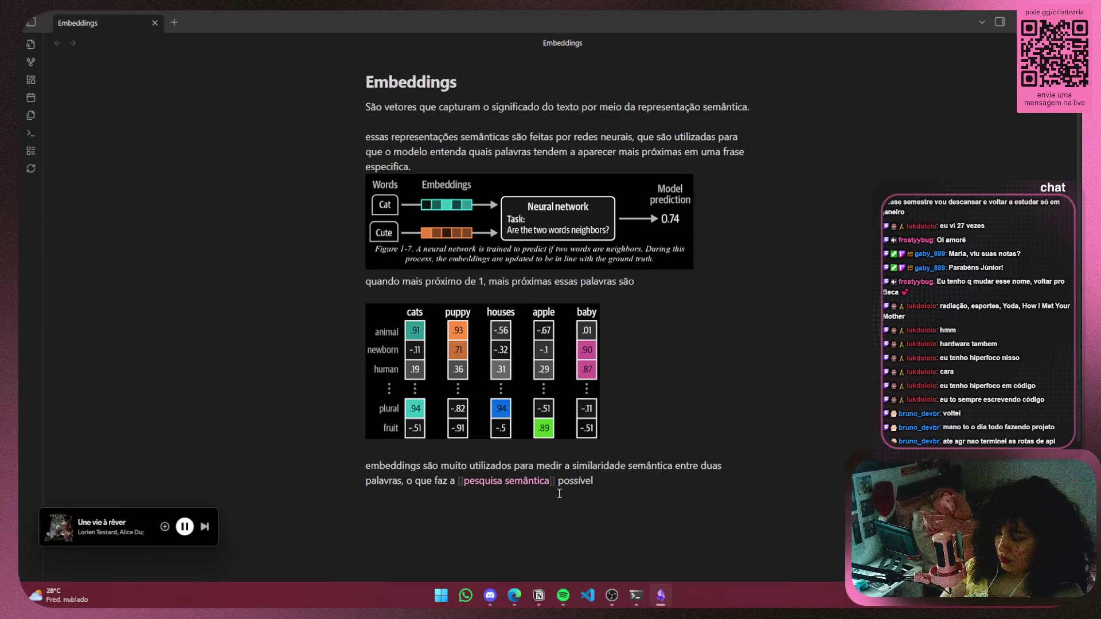
left_click(32, 21)
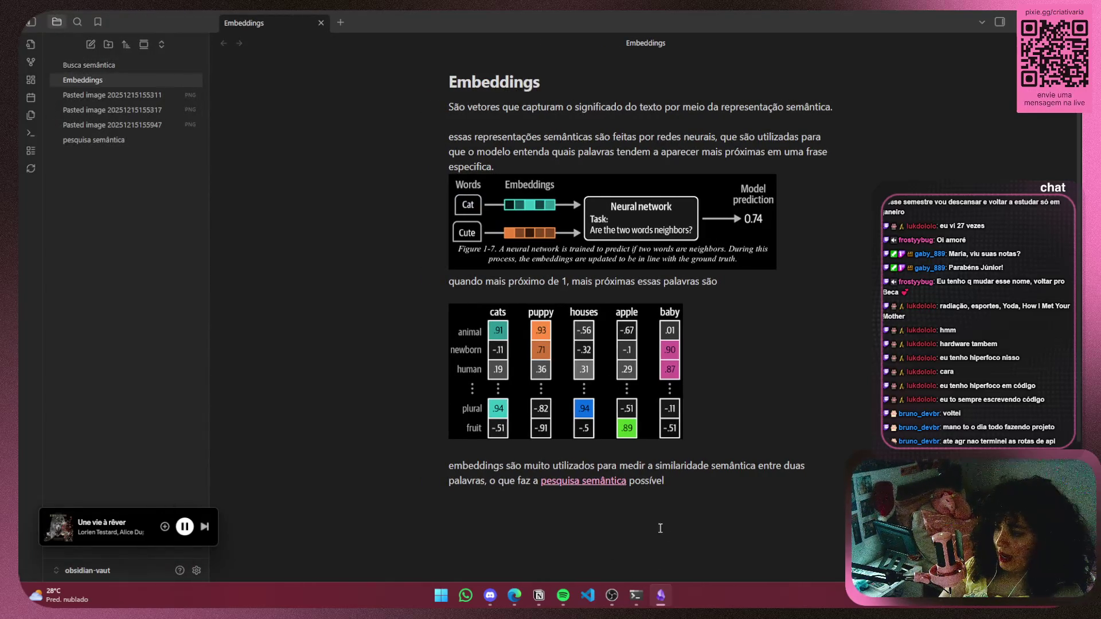
Replace the phrase with 'busca semântica' linked to the existing Busca semântica note
left_click_drag(625, 480, 542, 482)
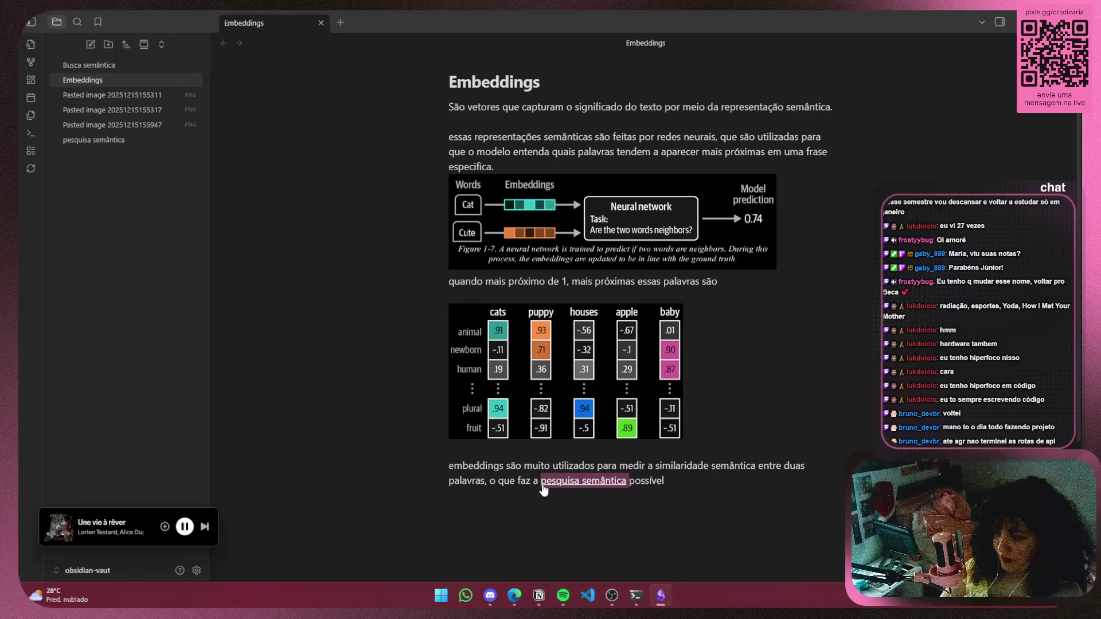
key("BackSpace")
type("busca sem")
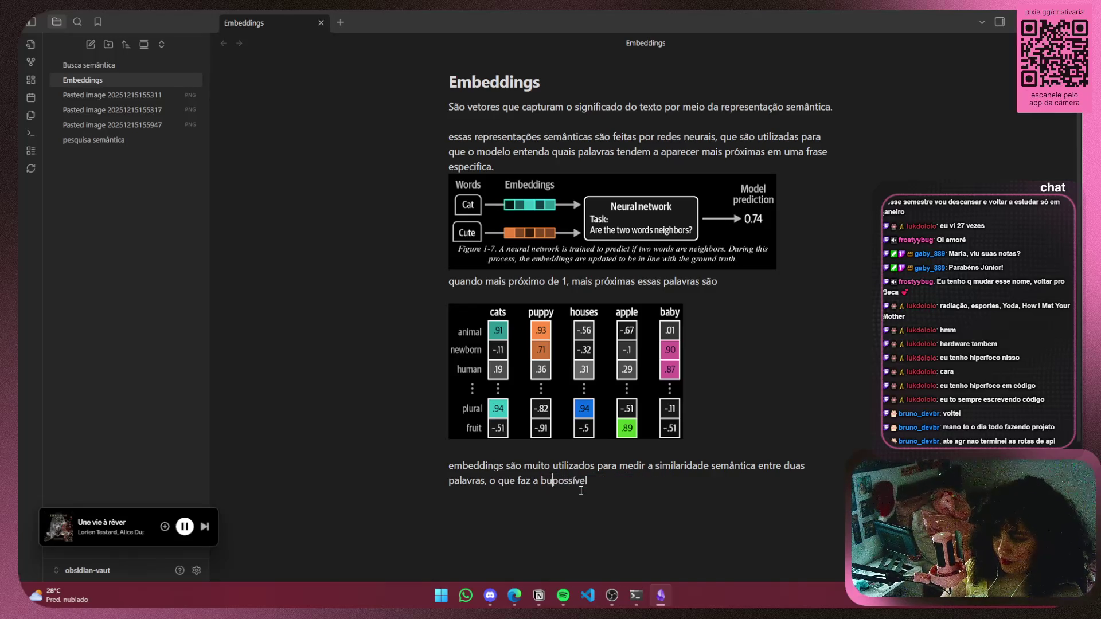
type("ântica")
left_click_drag(614, 483, 538, 483)
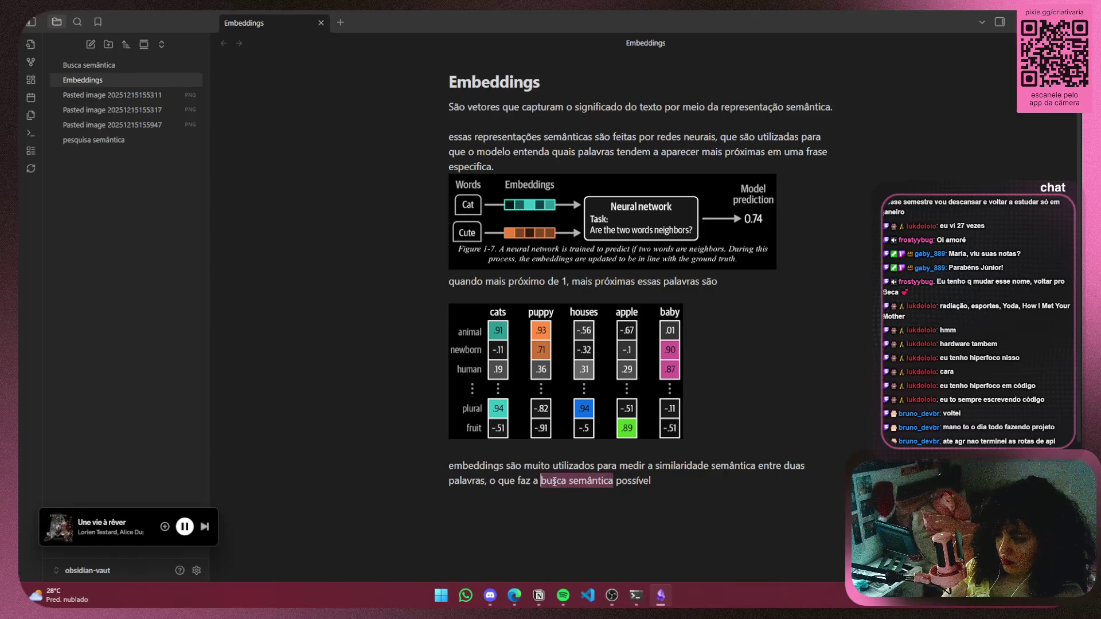
right_click(548, 482)
left_click(612, 299)
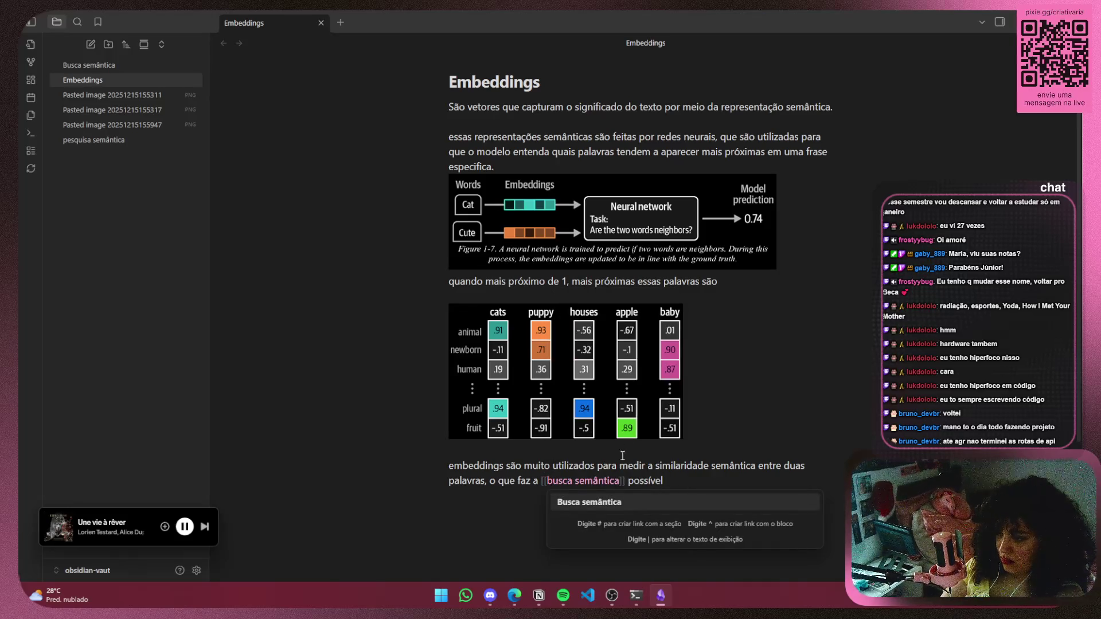
left_click(618, 503)
left_click(697, 478)
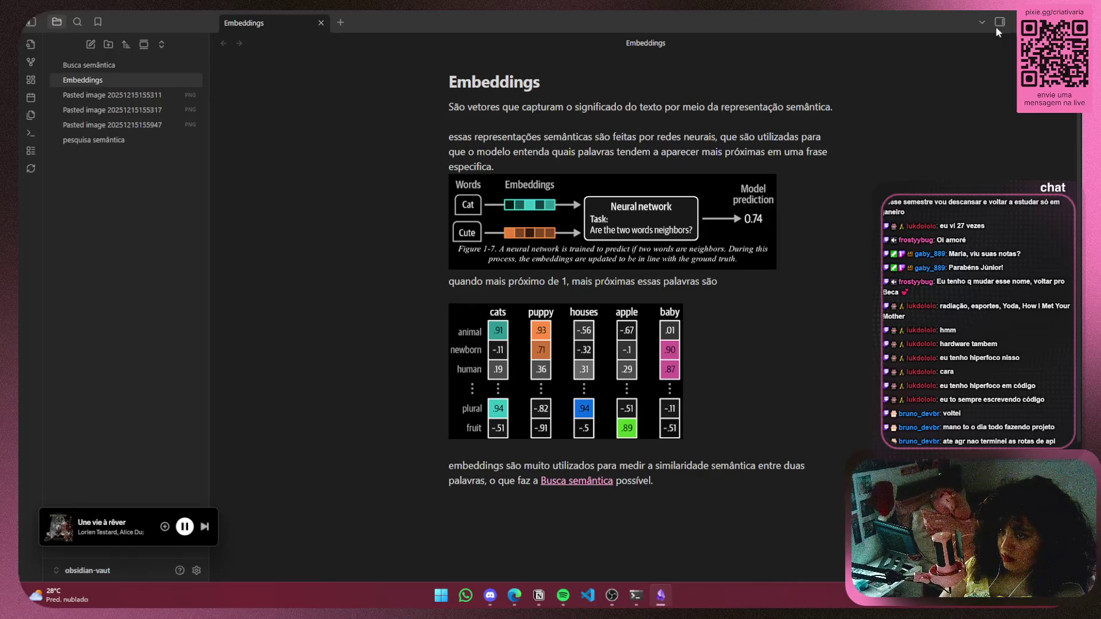
key("alt+Tab")
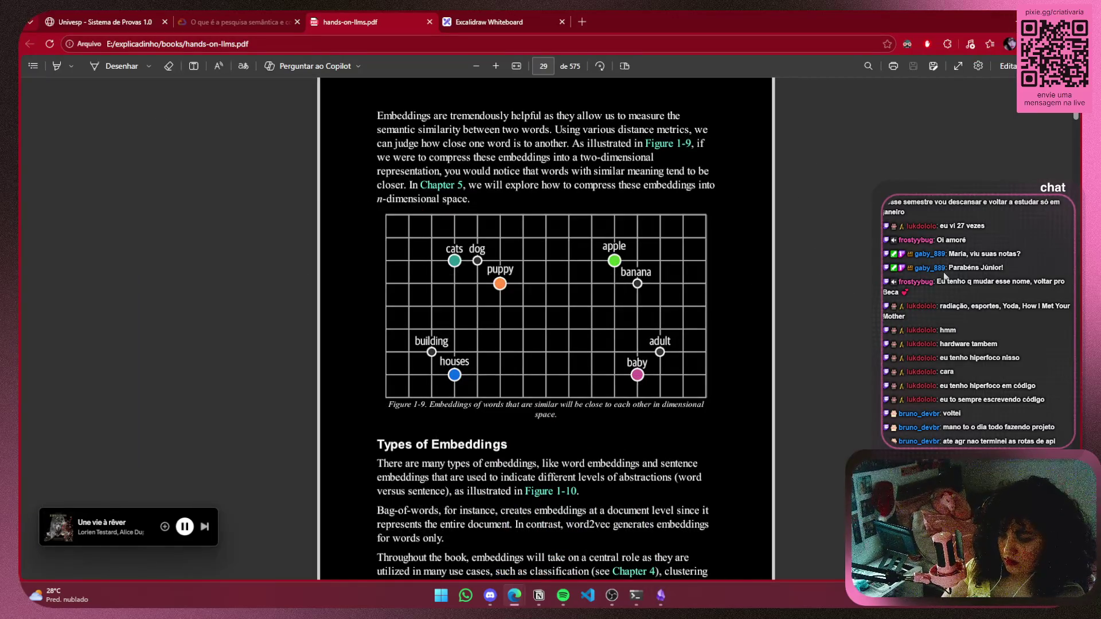
Capture the Figure 1-9 embedding plot from the PDF and return to the Embeddings note
key("super+shift+s")
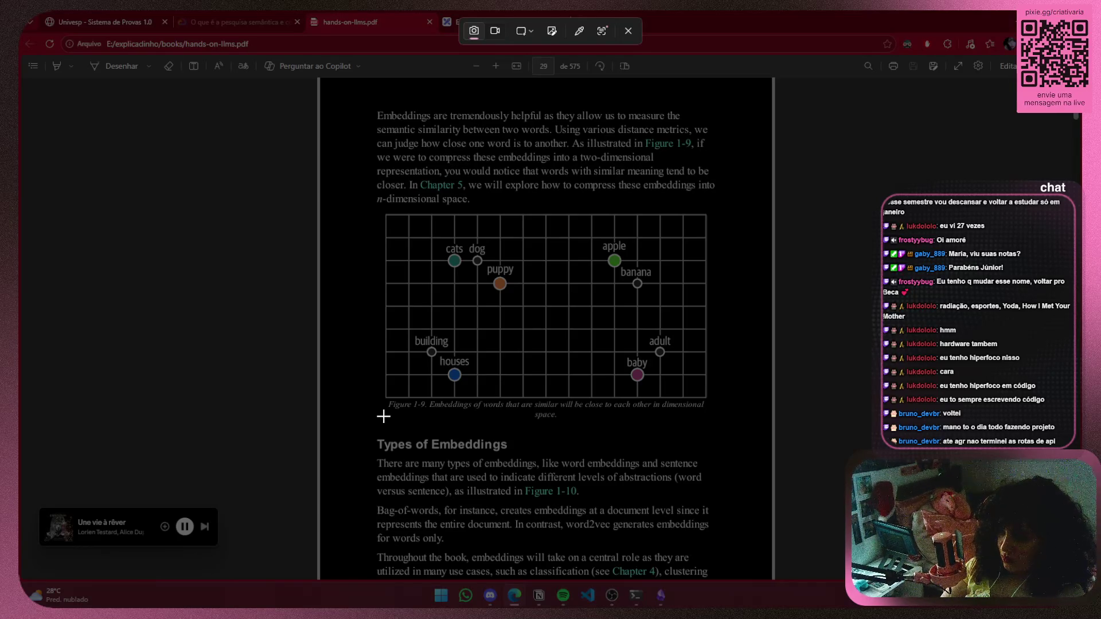
mouse_move(383, 417)
left_mouse_down()
mouse_move(724, 360)
mouse_move(727, 210)
mouse_move(711, 213)
left_mouse_up()
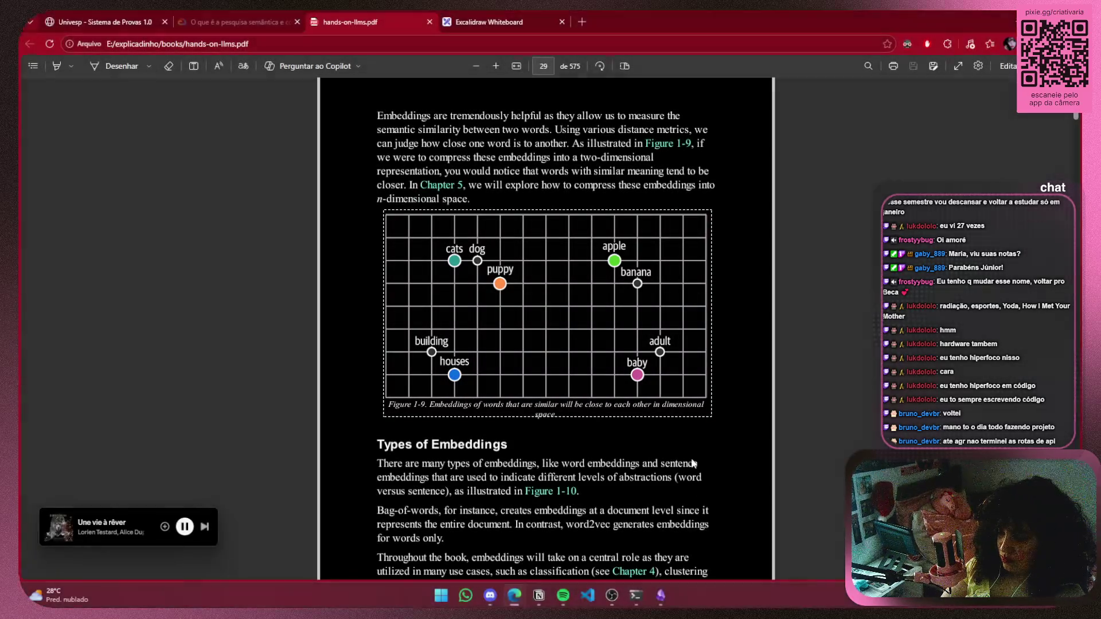
left_click(661, 599)
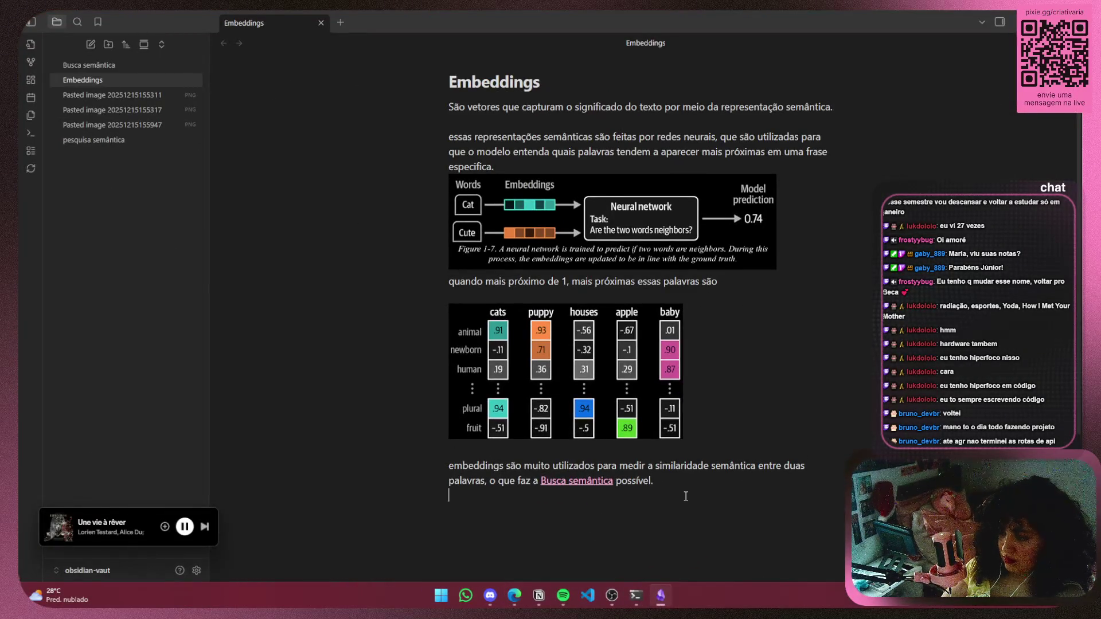
Paste the Figure 1-9 embedding plot below the semantic-search sentence and begin a new line with 'por meio d'
key("ctrl+v")
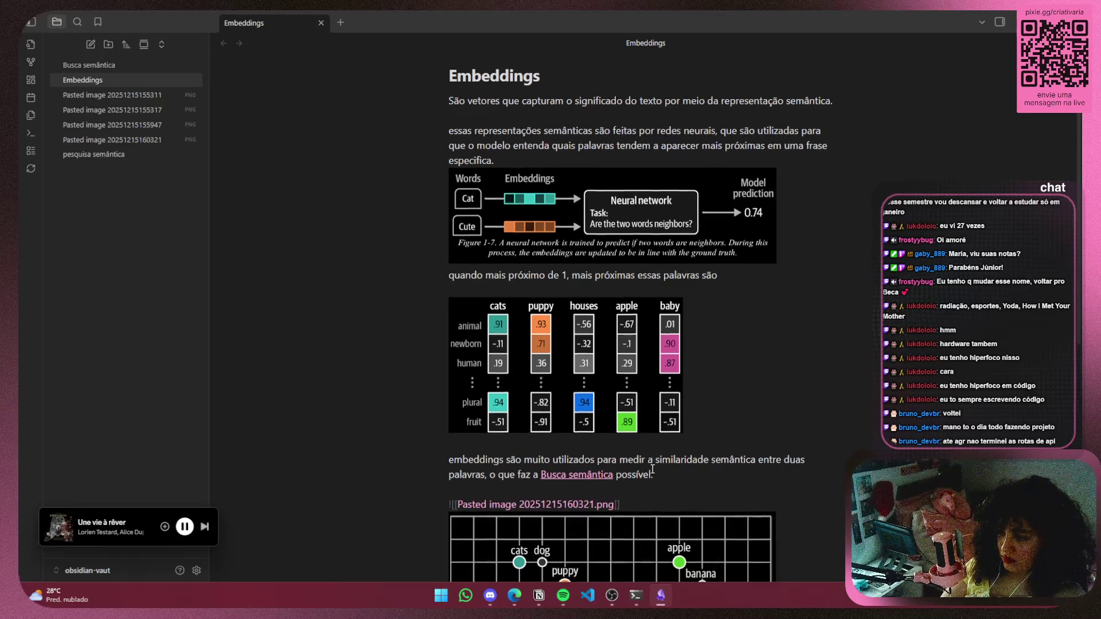
scroll(765, 504, "down", 5)
key("Return")
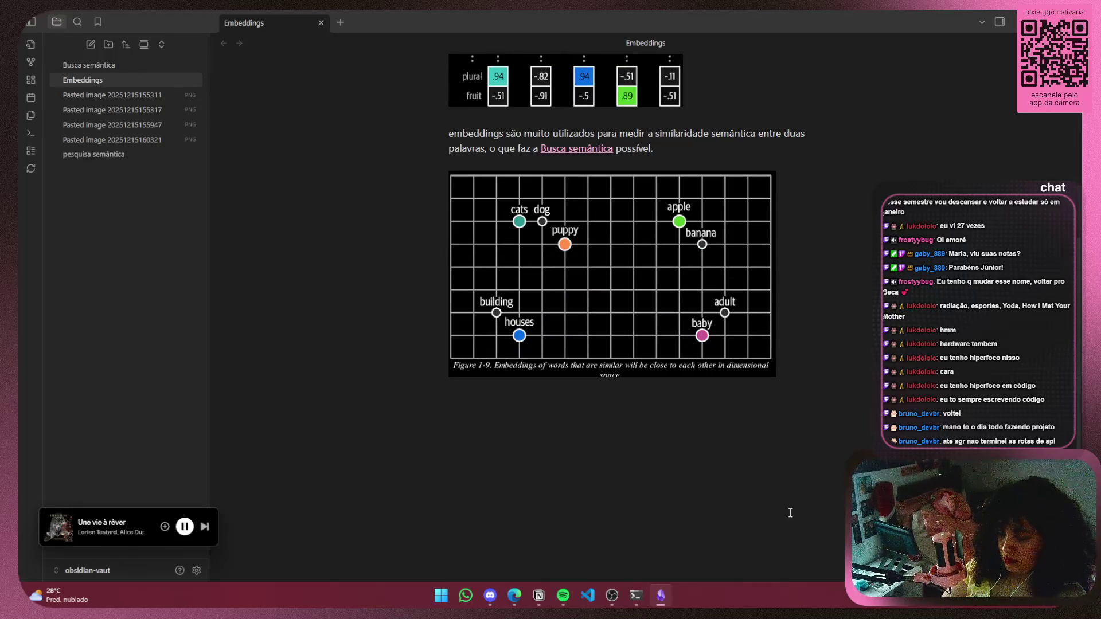
type("po")
key("BackSpace")
key("BackSpace")
key("BackSpace")
type("por meio d")
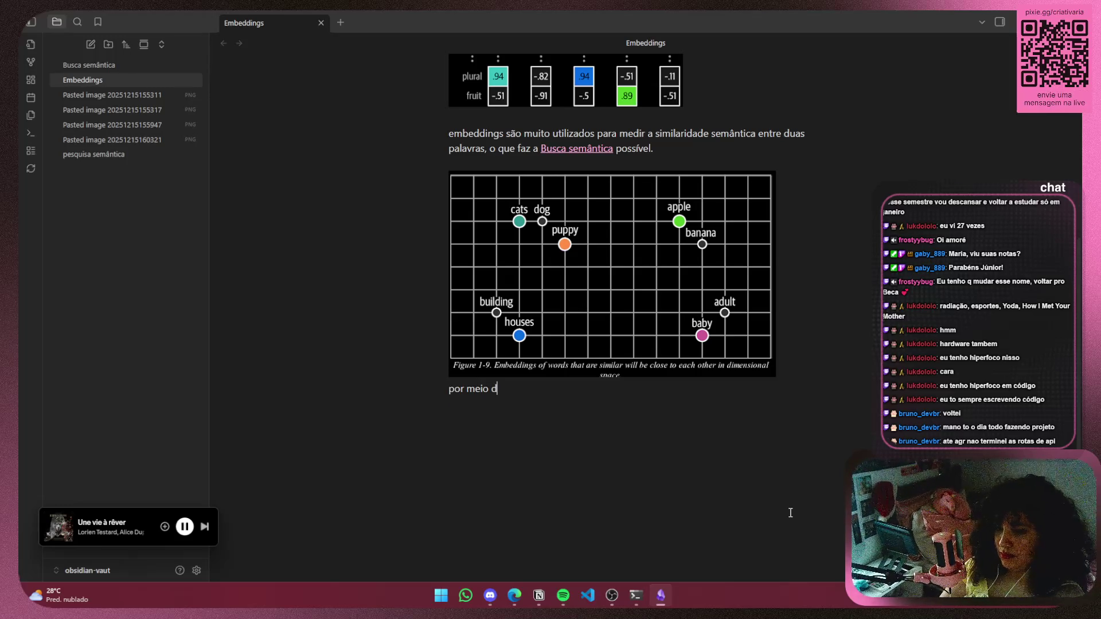
key("alt+Tab")
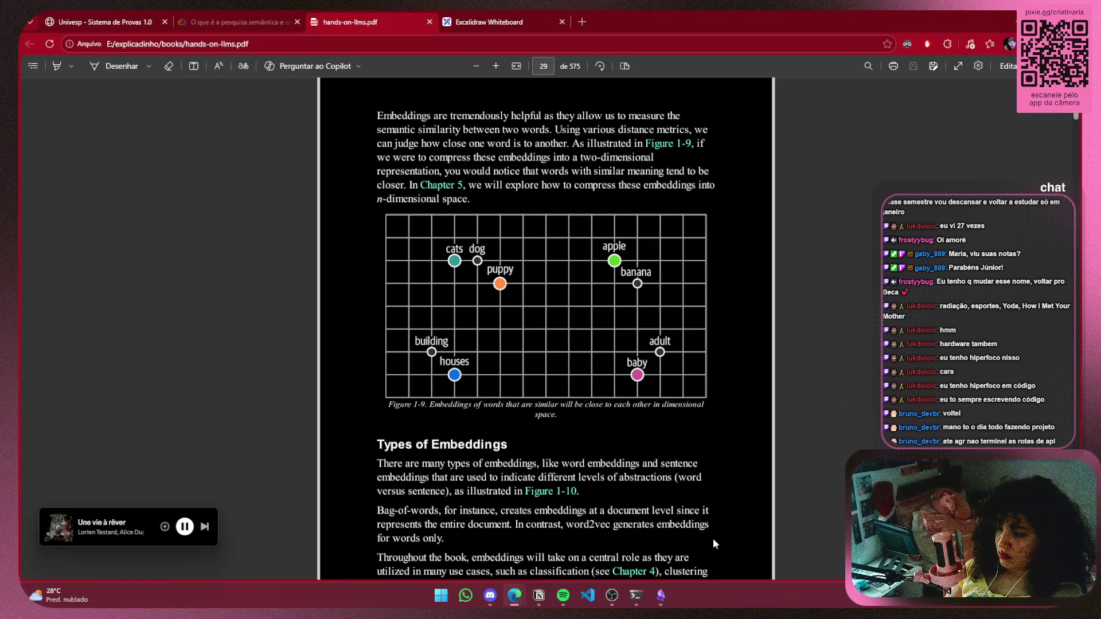
left_click(661, 596)
type("por meio da")
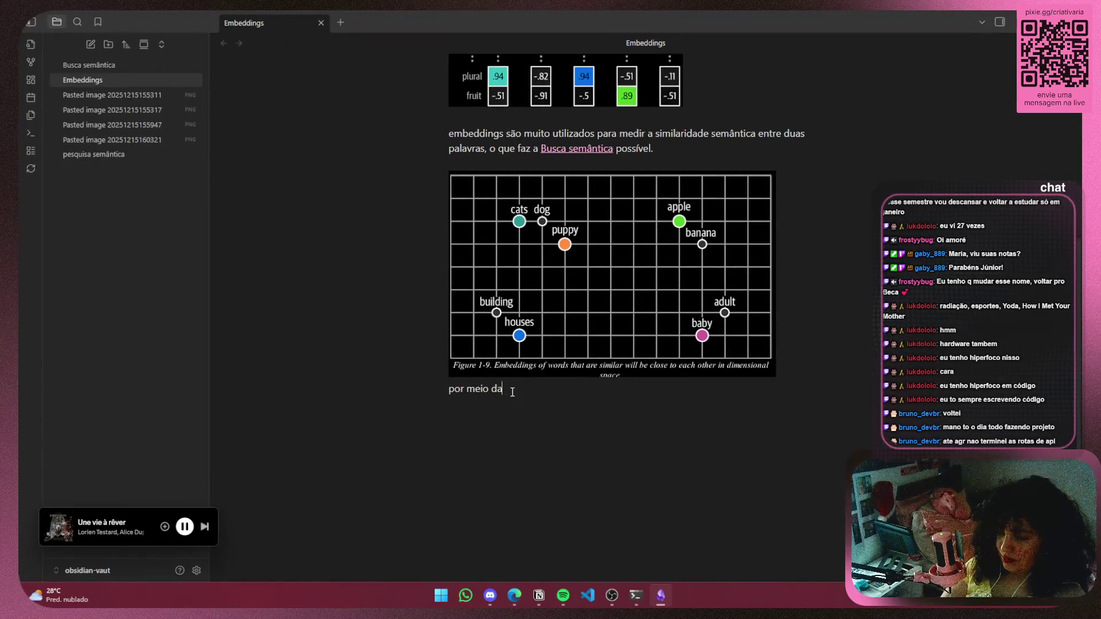
Continue the sentence: neural network layers can create a 2D or 3D representation
type("s camadas")
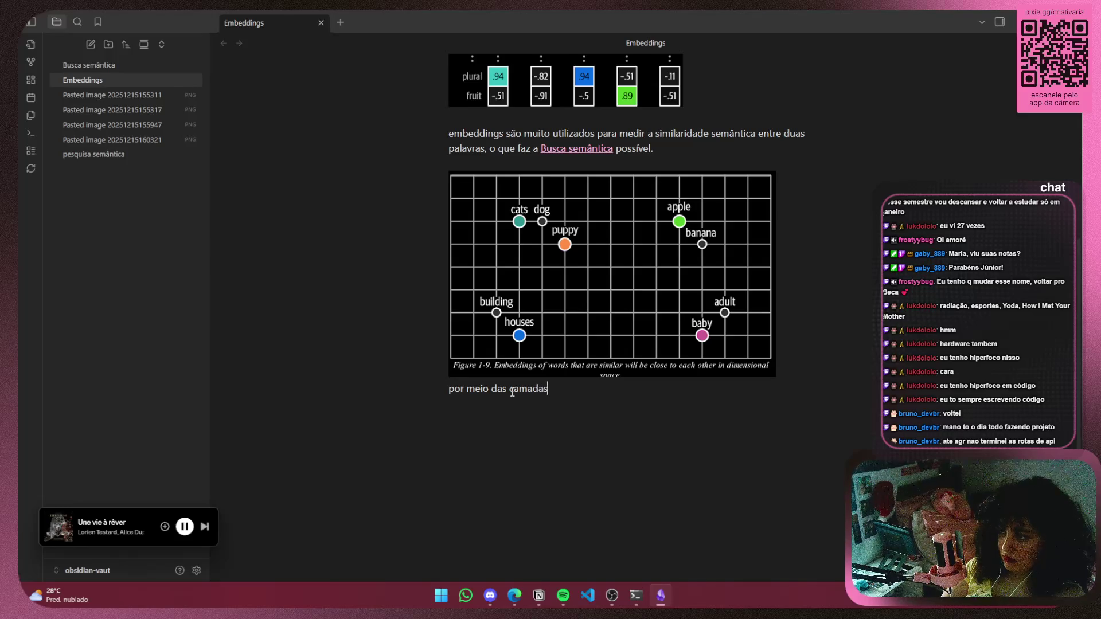
type(" das re")
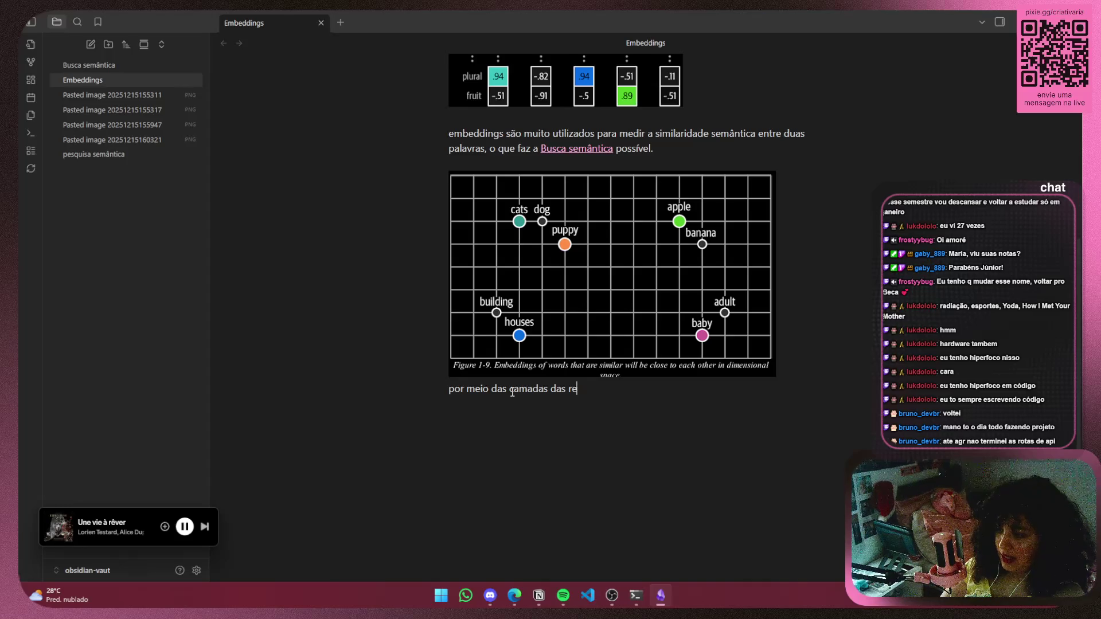
type("mdene")
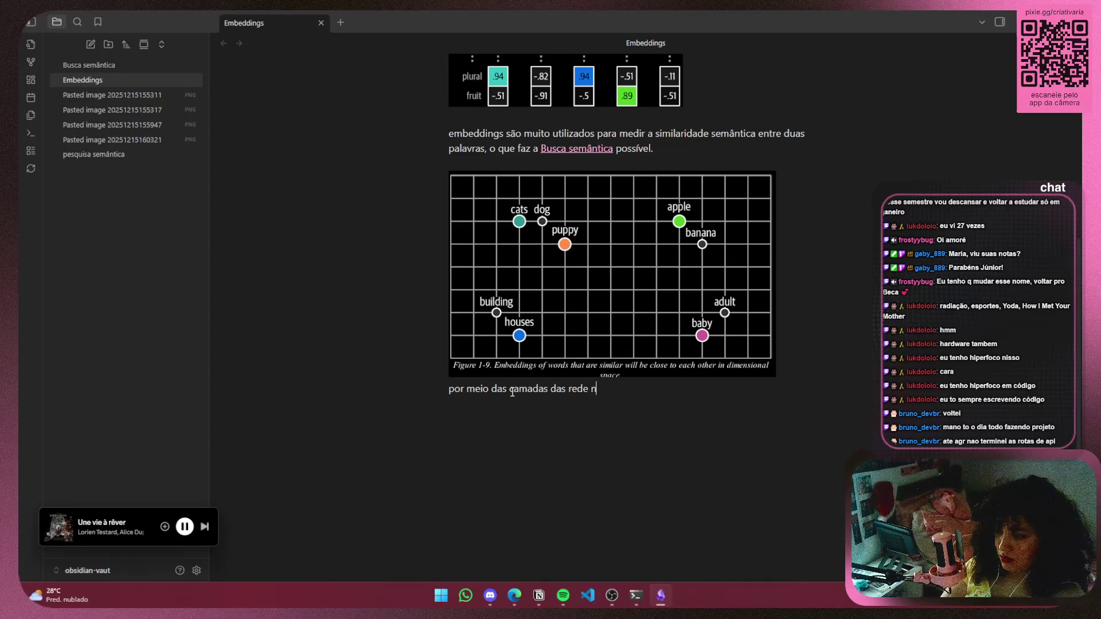
type("ural")
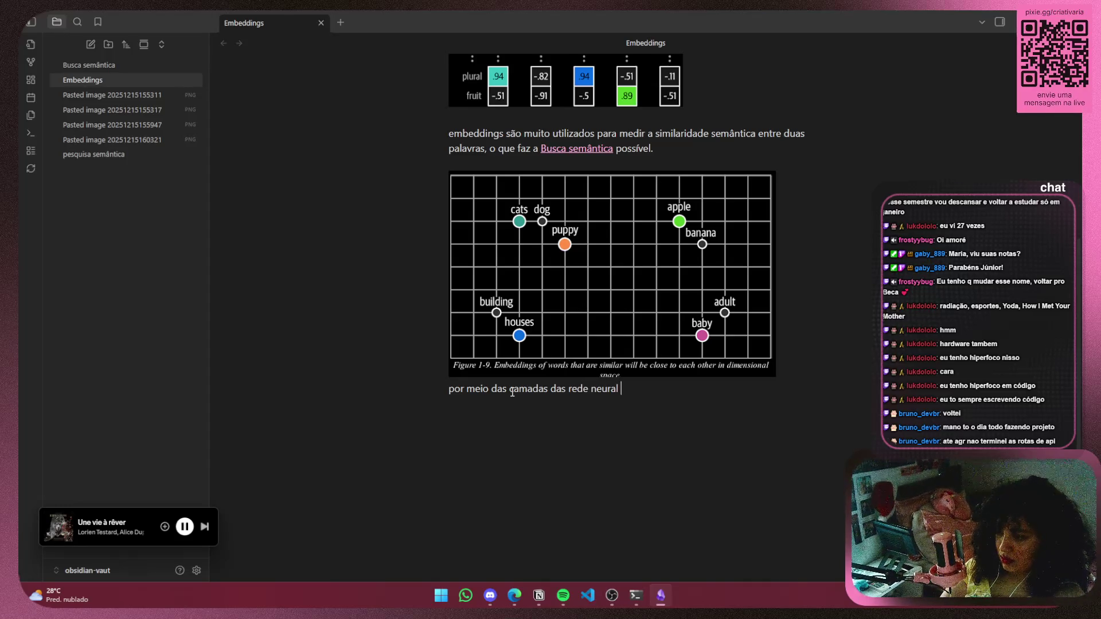
type("podemos")
key("BackSpace")
key("BackSpace")
type("i")
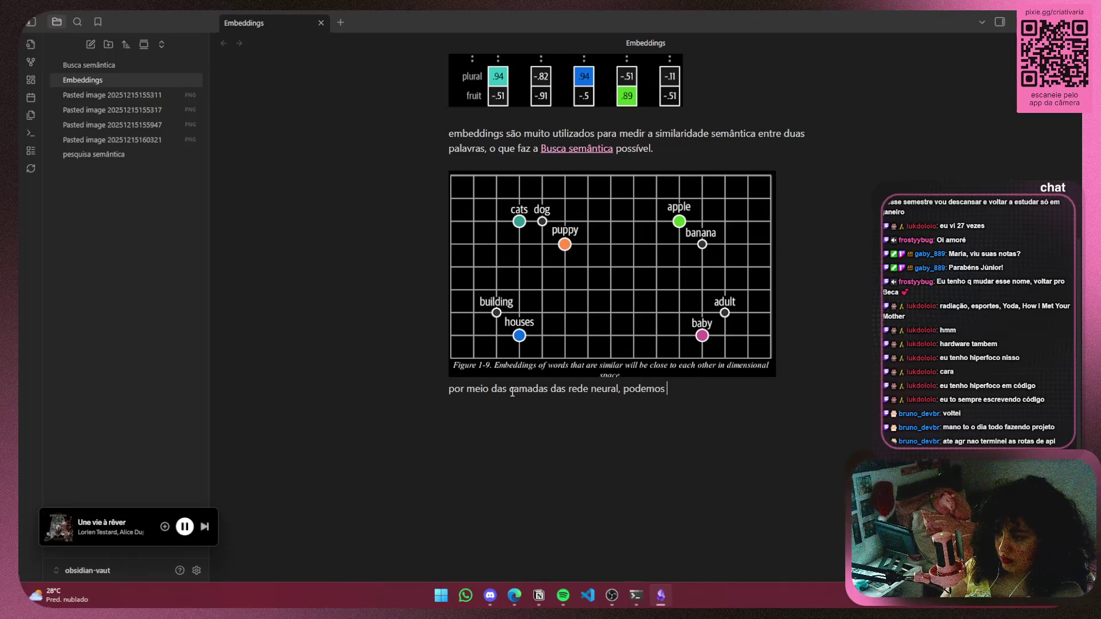
type("ar uma ")
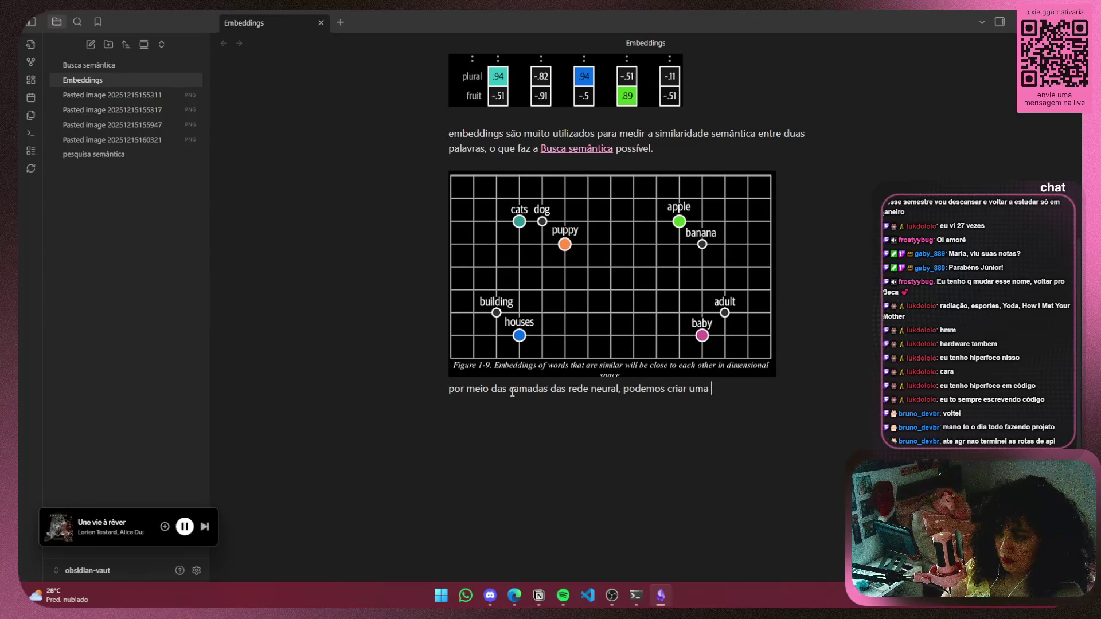
type("reperesent")
key("BackSpace")
key("BackSpace")
key("BackSpace")
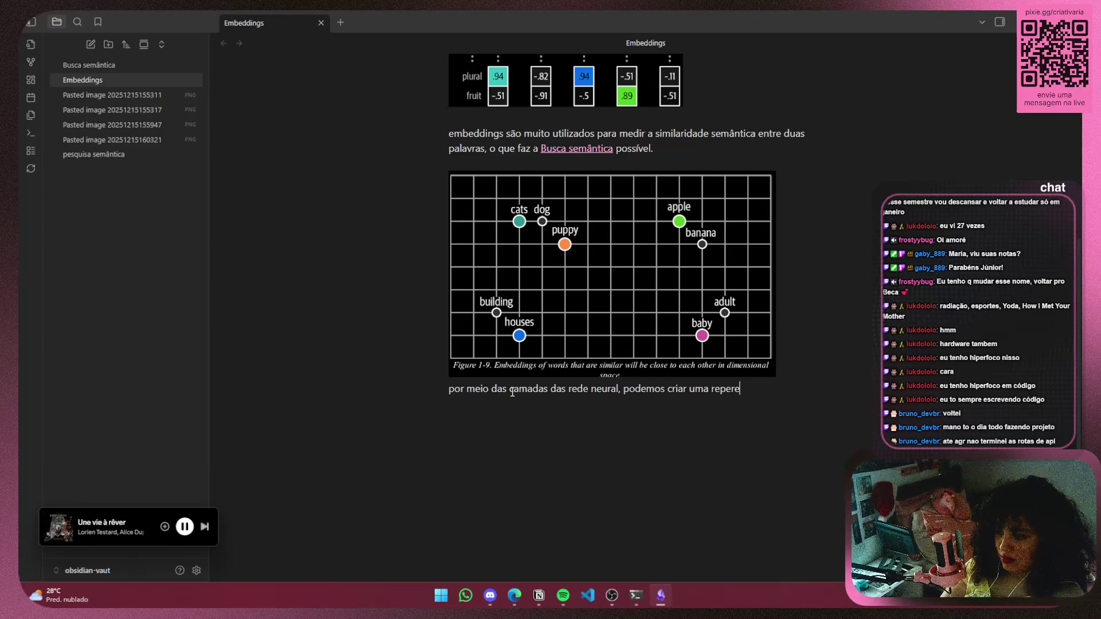
type("resentação 2")
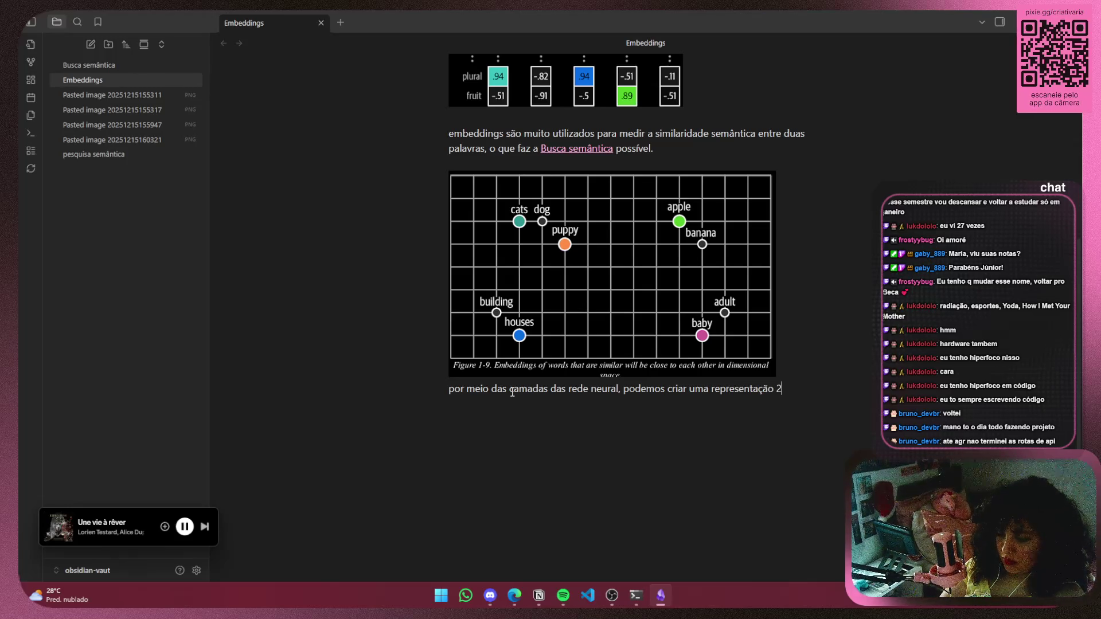
type("/3D")
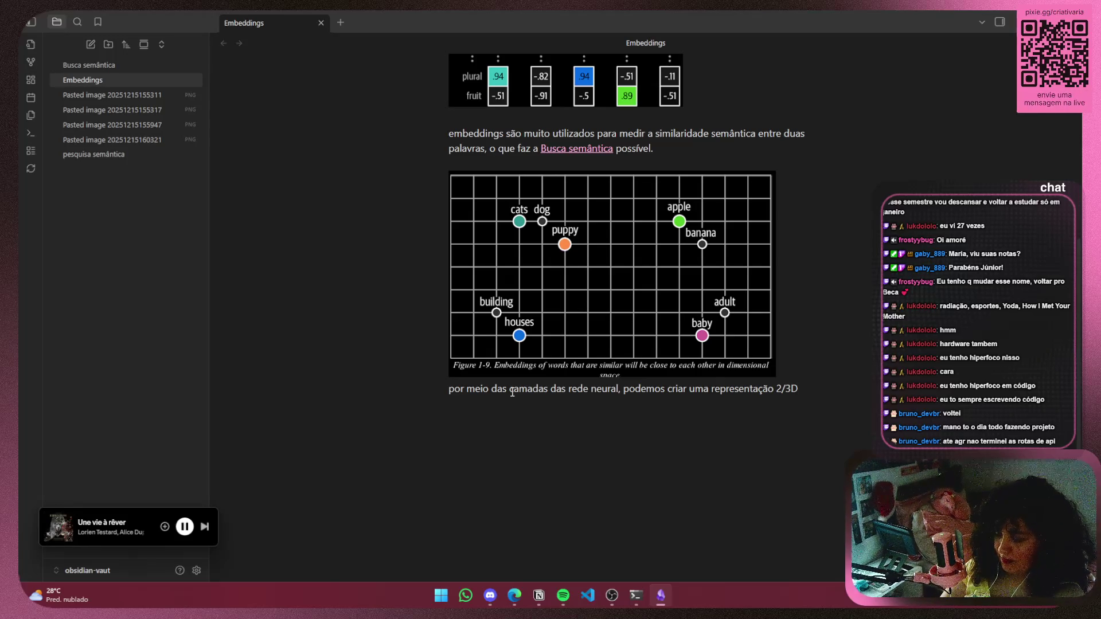
key("BackSpace")
key("BackSpace")
type("u #D")
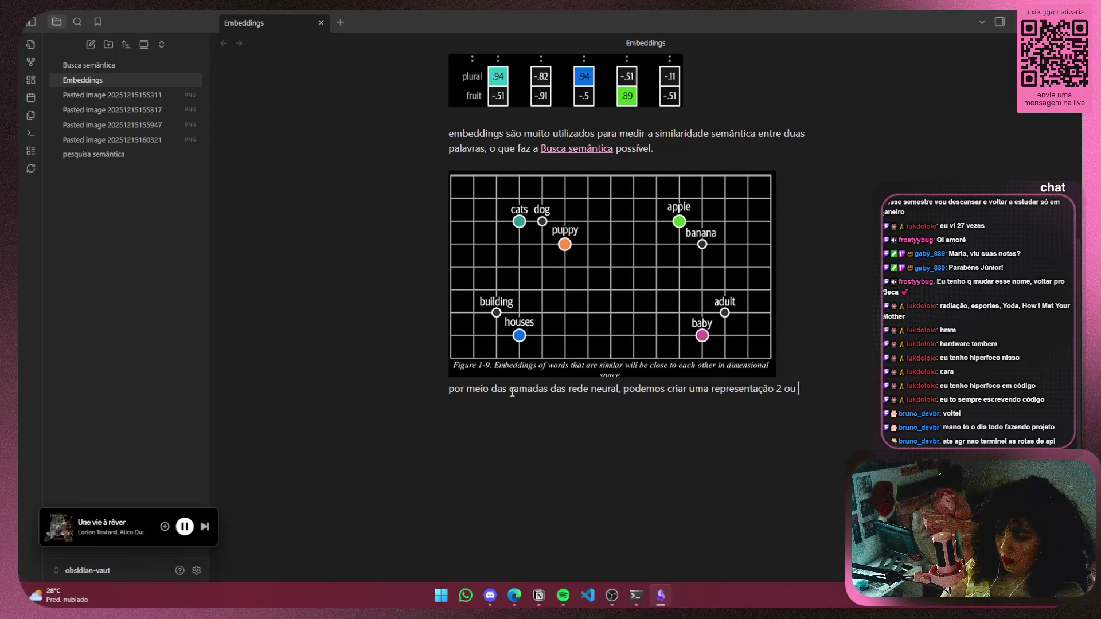
key("Left")
key("BackSpace")
type("3")
key("Left")
key("Left")
key("Left")
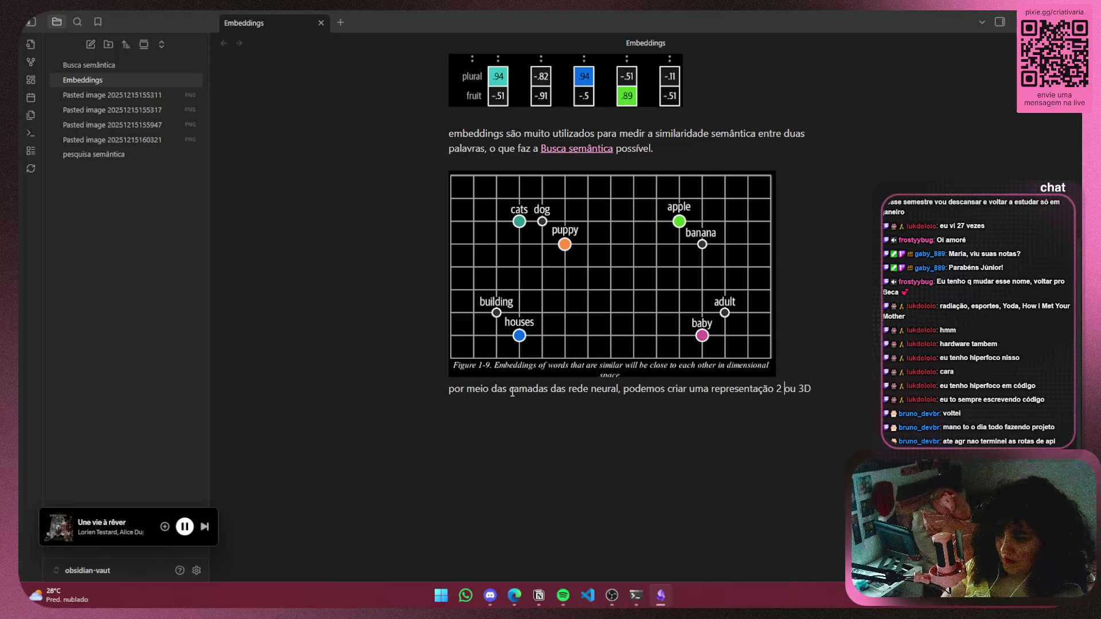
type("D")
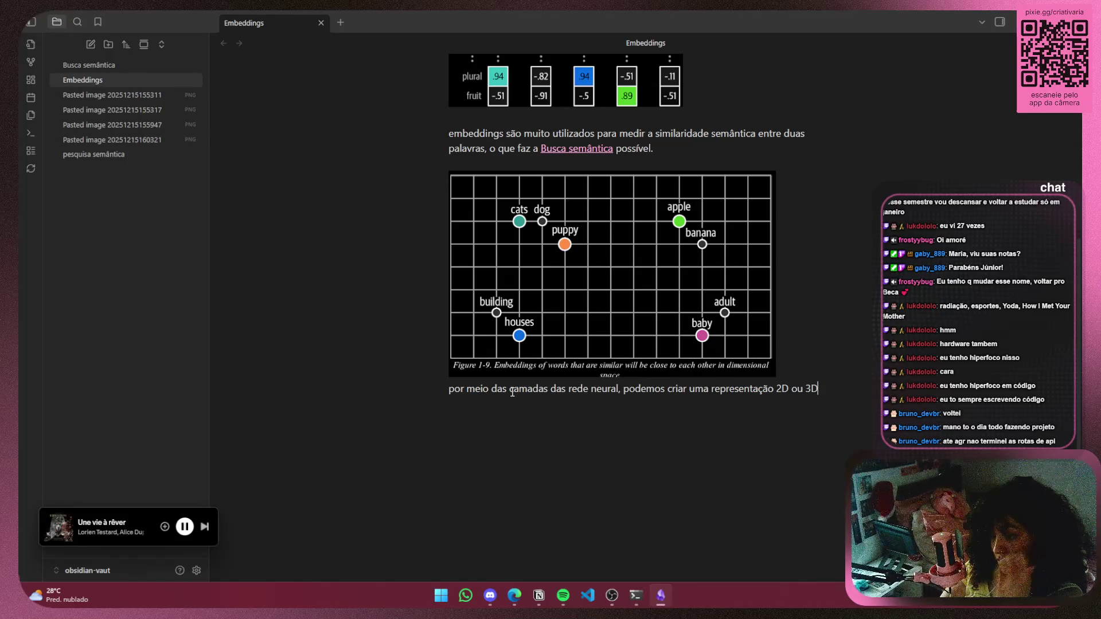
type(" aon")
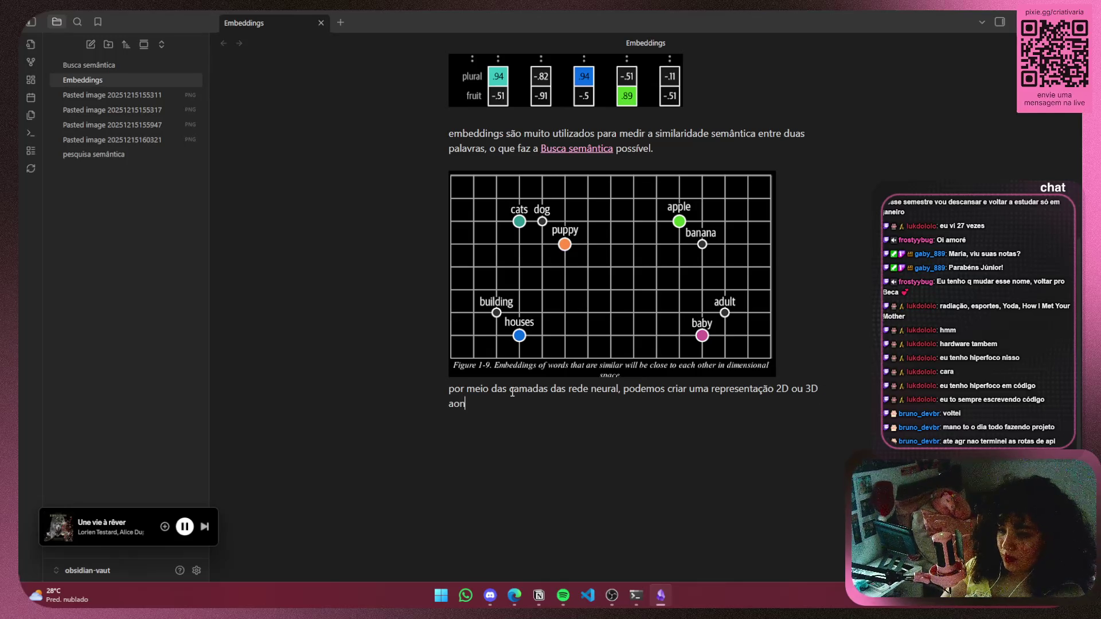
type("de realme")
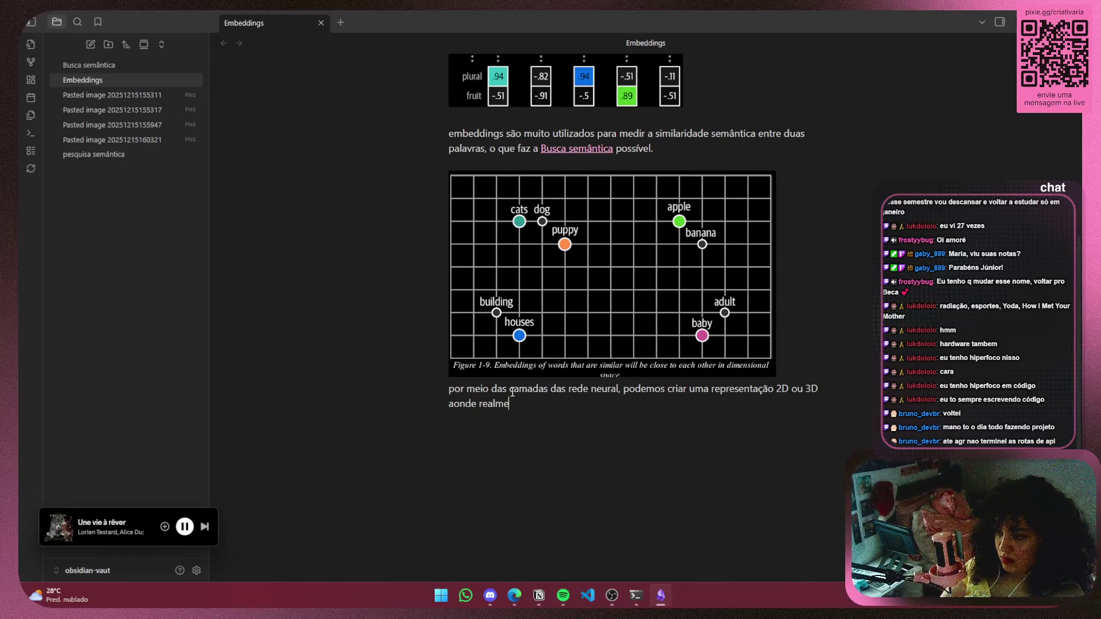
type("nte podemos")
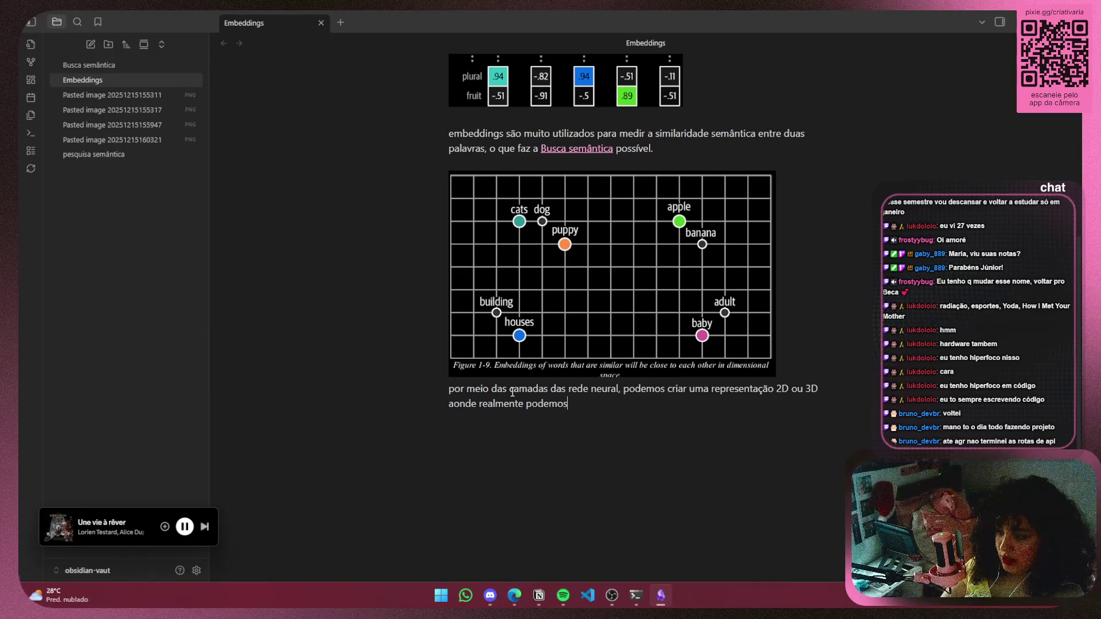
type(" visuali")
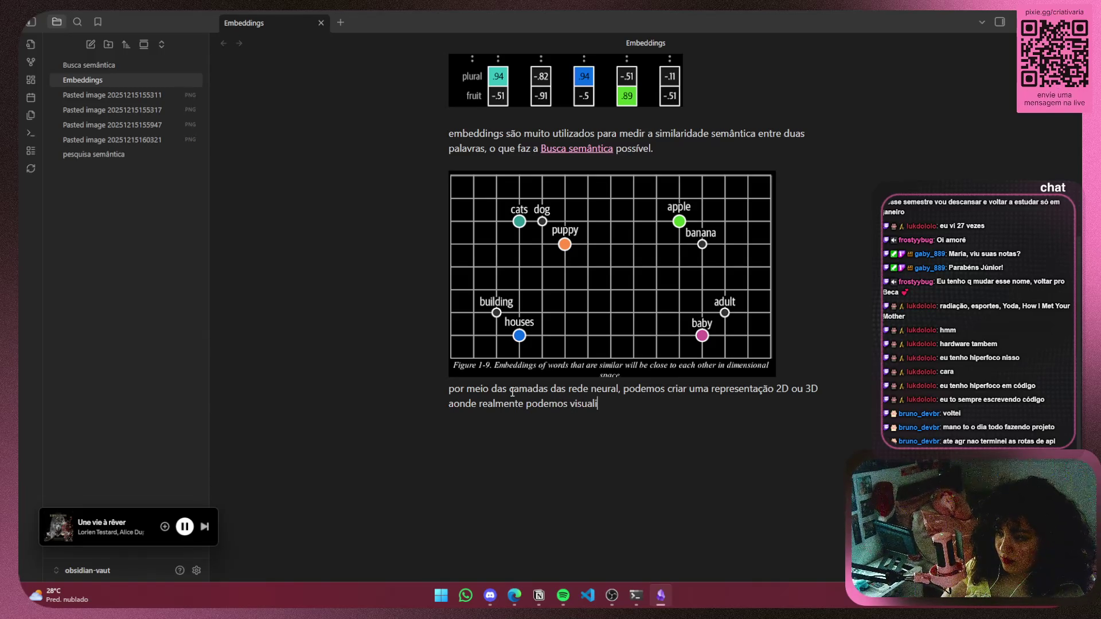
Finish it with seeing how subjects relate and imagining the model navigating that representation
key("BackSpace")
key("BackSpace")
key("BackSpace")
type("zual")
type("i")
key("BackSpace")
key("BackSpace")
key("BackSpace")
type("s")
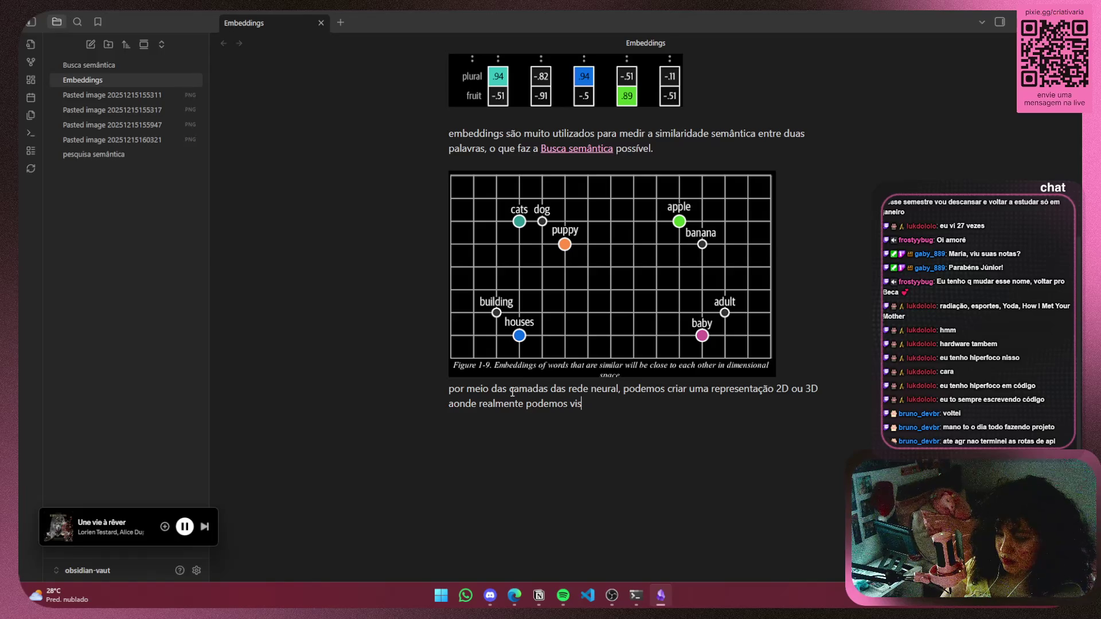
type("ualizar como o")
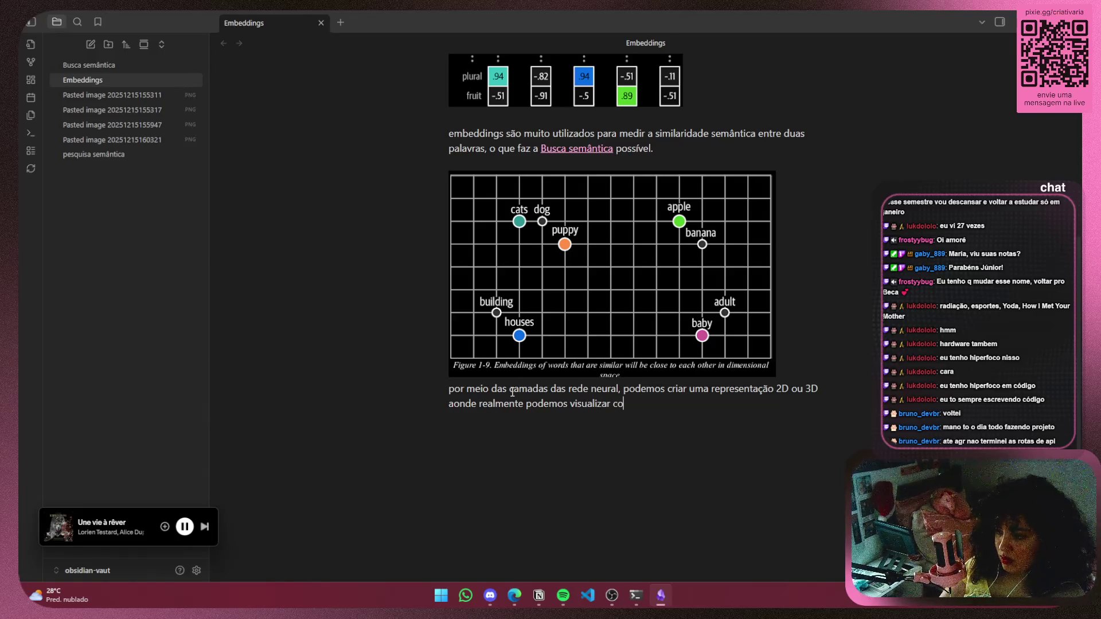
type("s assuntos se ")
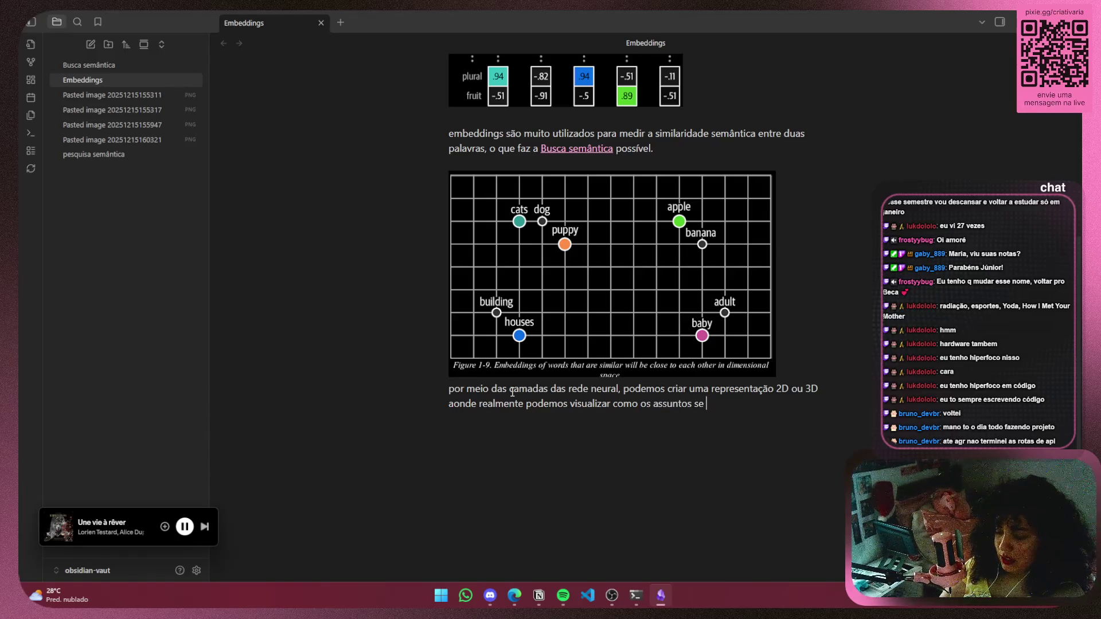
type("relacionam,")
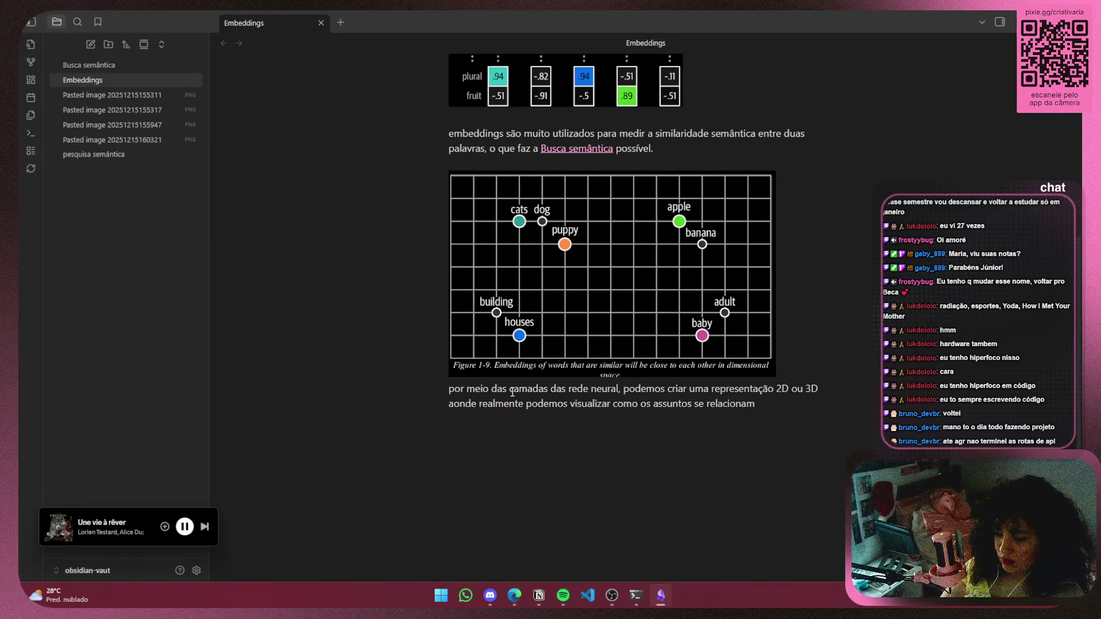
type(" e ima")
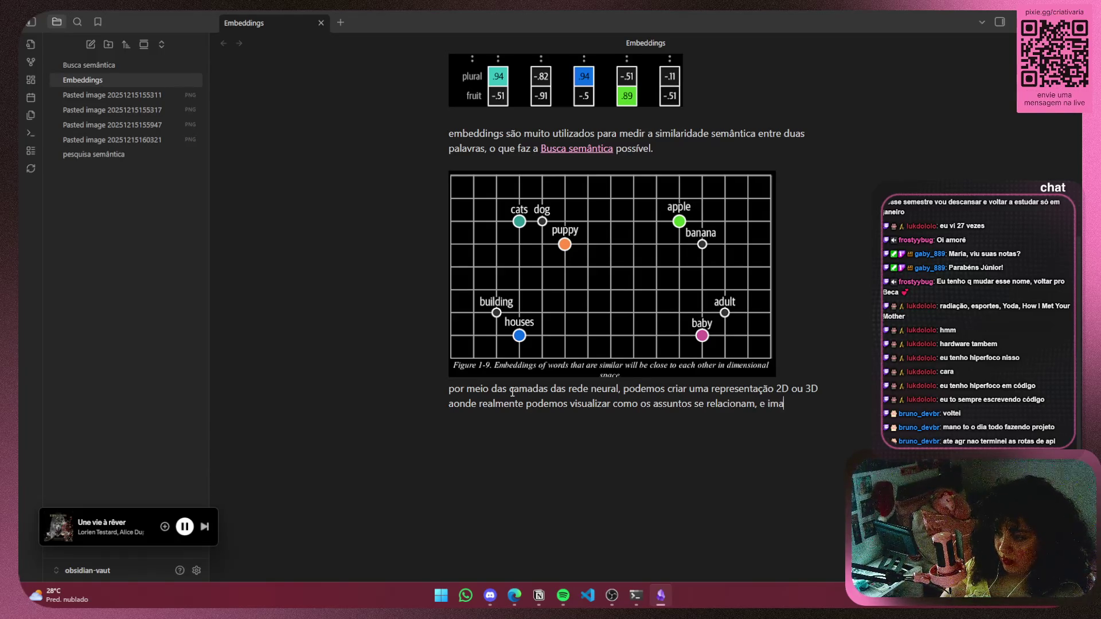
type("ginar como a")
key("BackSpace")
type("o modelo navega por ")
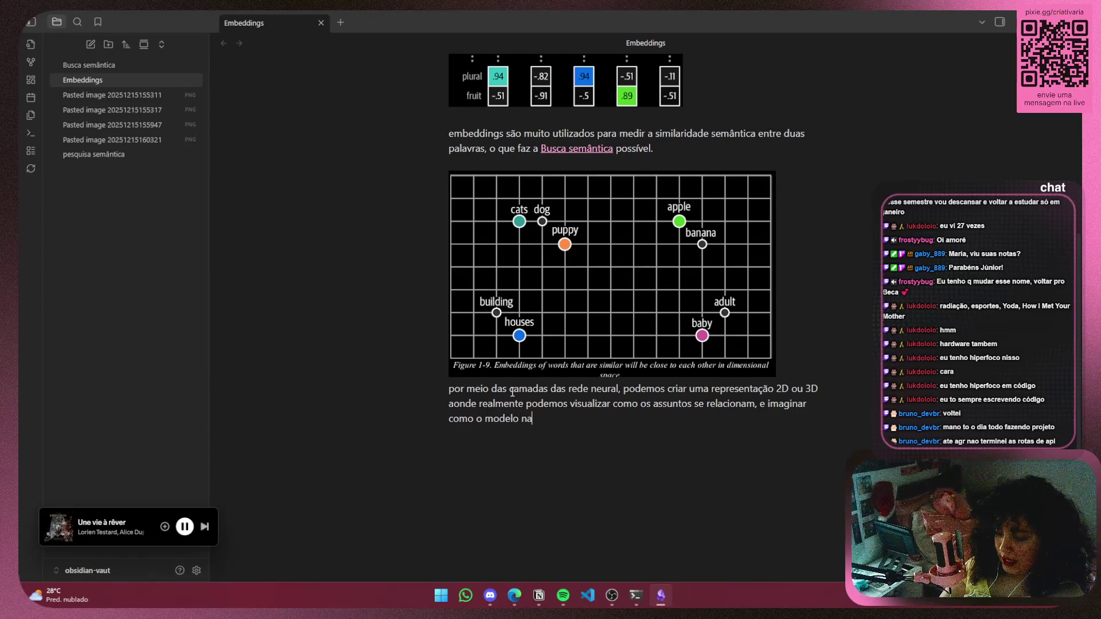
type("essa ")
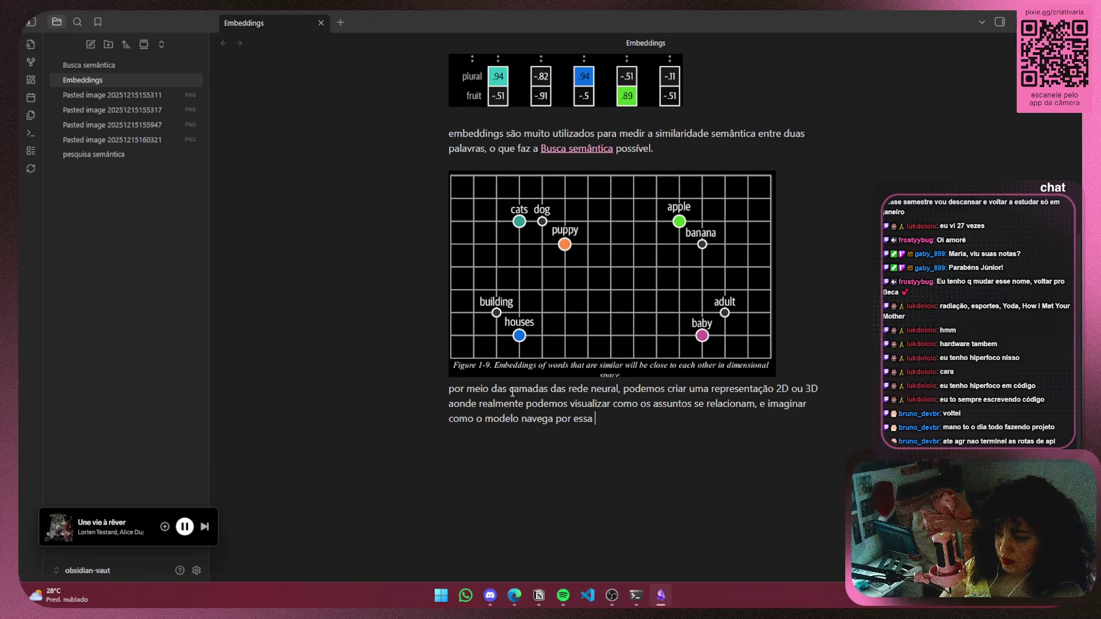
type("repres")
type("entação")
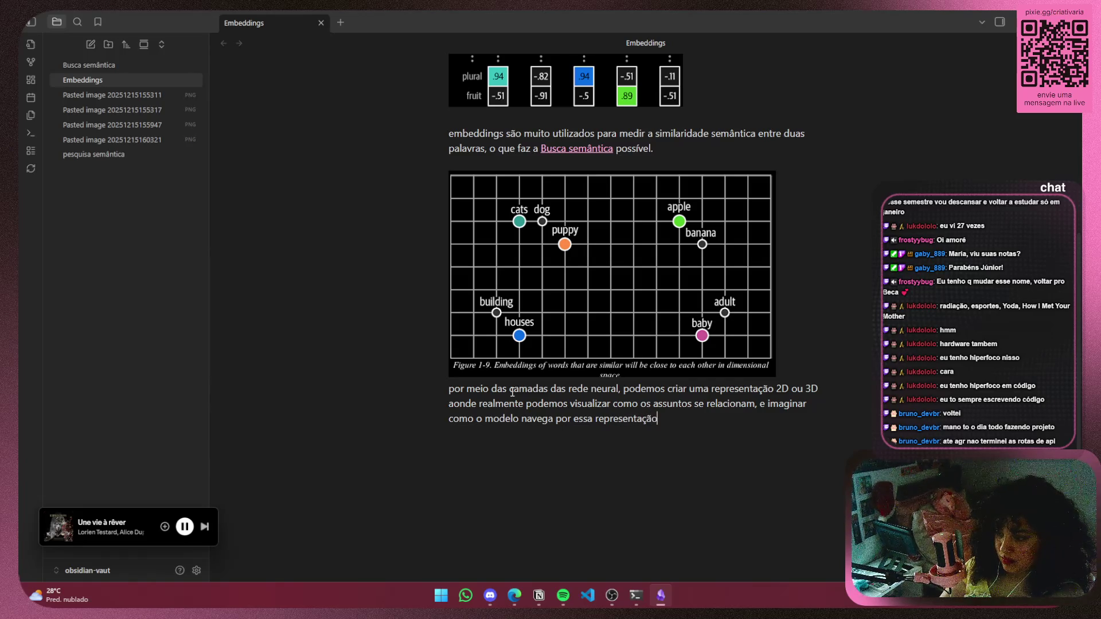
type(" quando ")
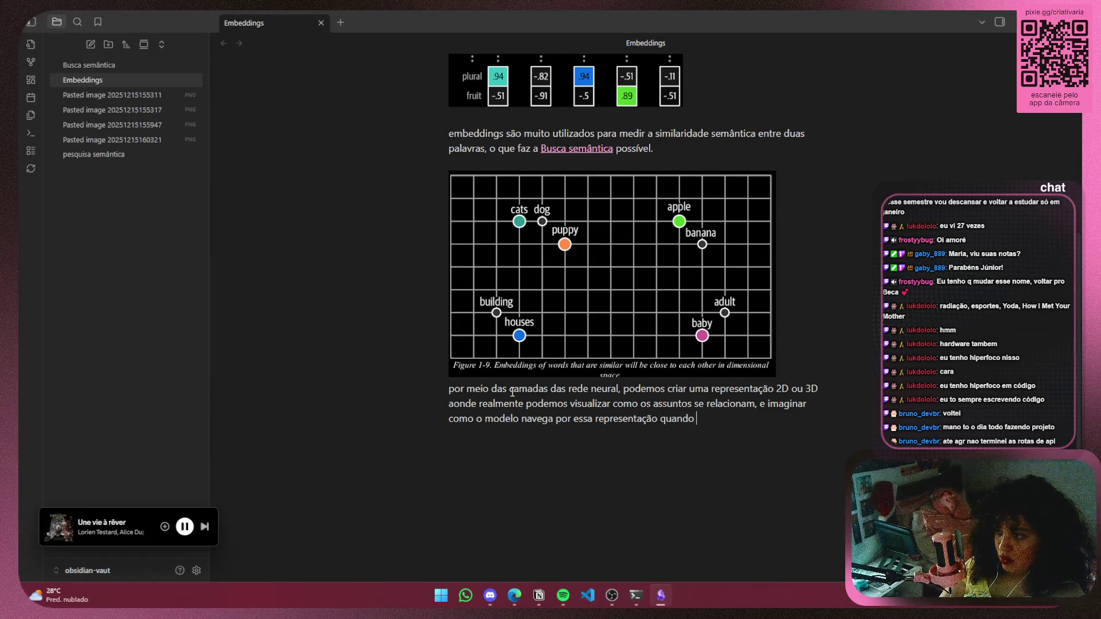
type("busca")
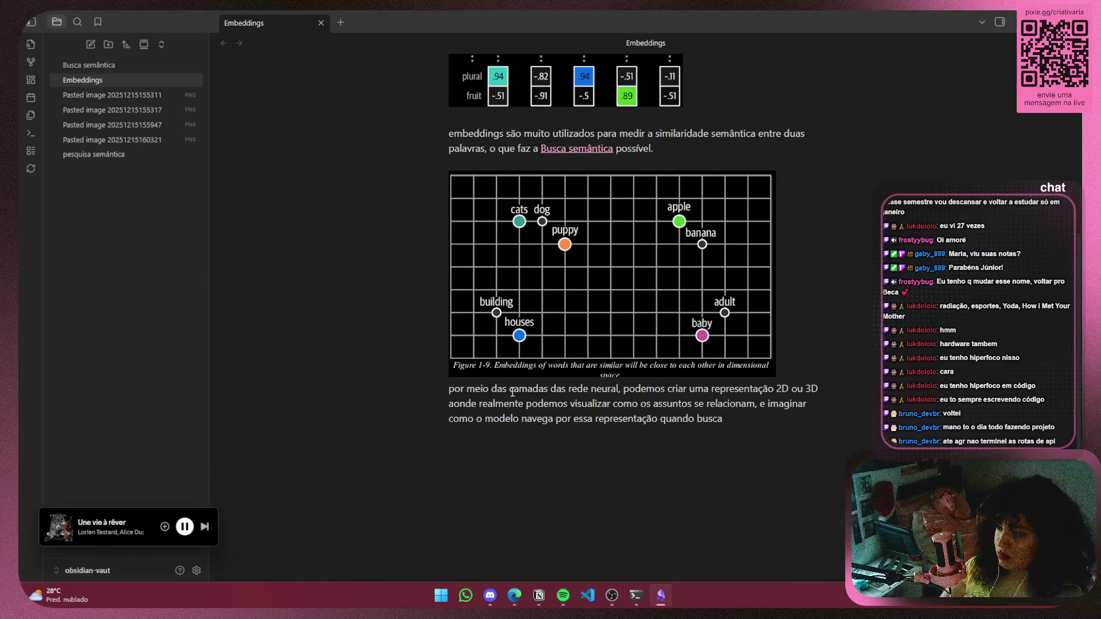
left_click(205, 526)
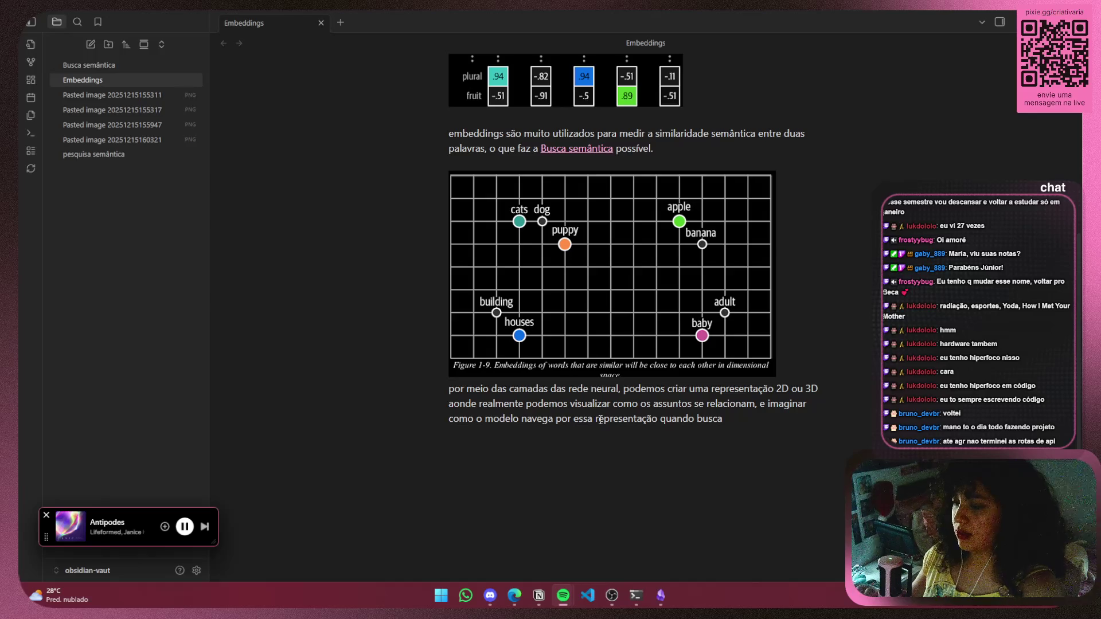
left_click_drag(745, 426, 473, 418)
left_click(774, 430)
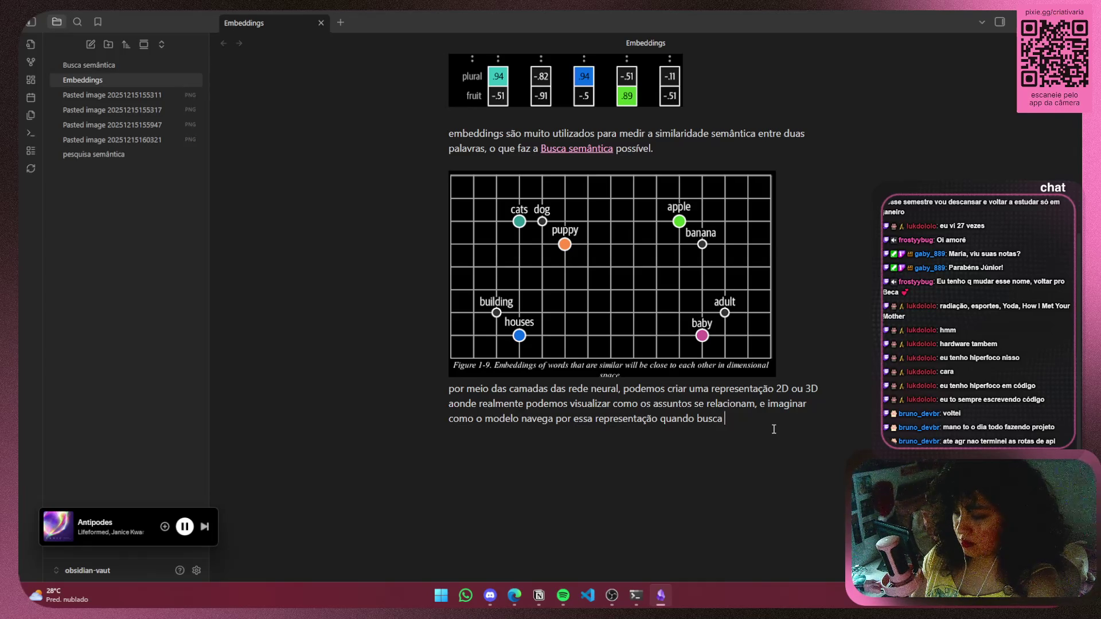
key("BackSpace")
key("BackSpace")
key("BackSpace")
type(".")
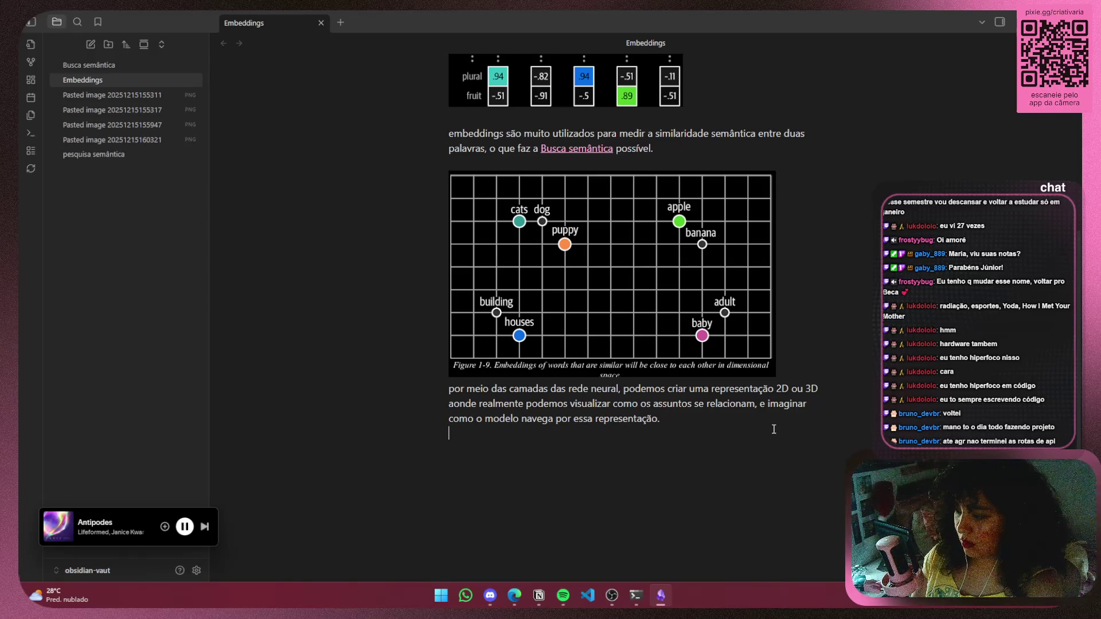
Add a new line: 'Tanto criando um embedding, quando comparando se uma duas palavras se relacionam.'
key("Return")
type("Tanto quando")
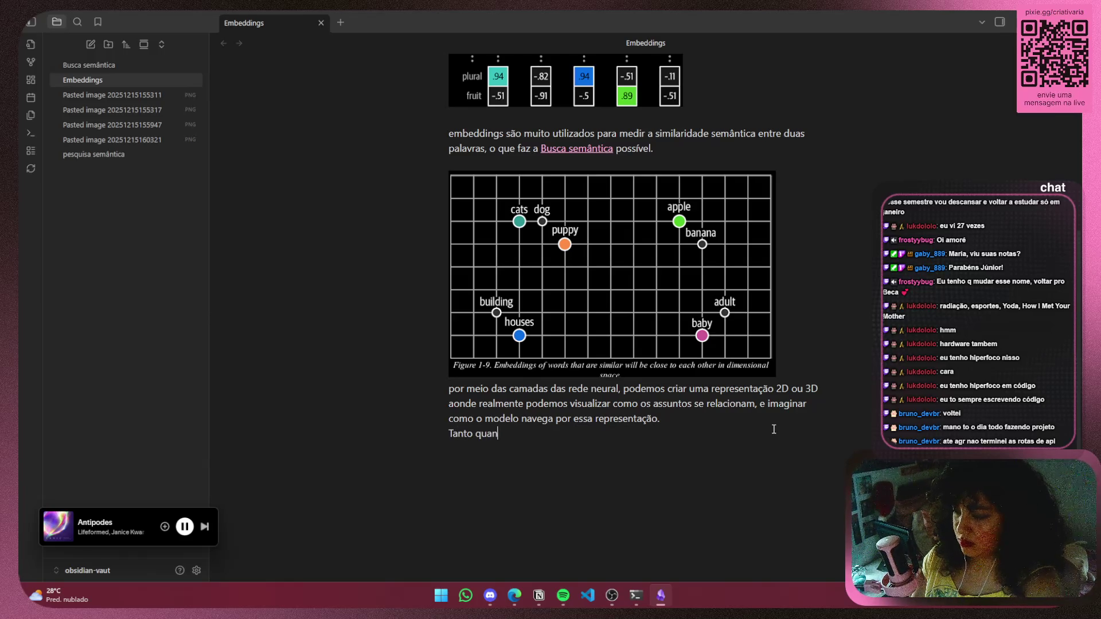
key("BackSpace")
key("BackSpace")
key("BackSpace")
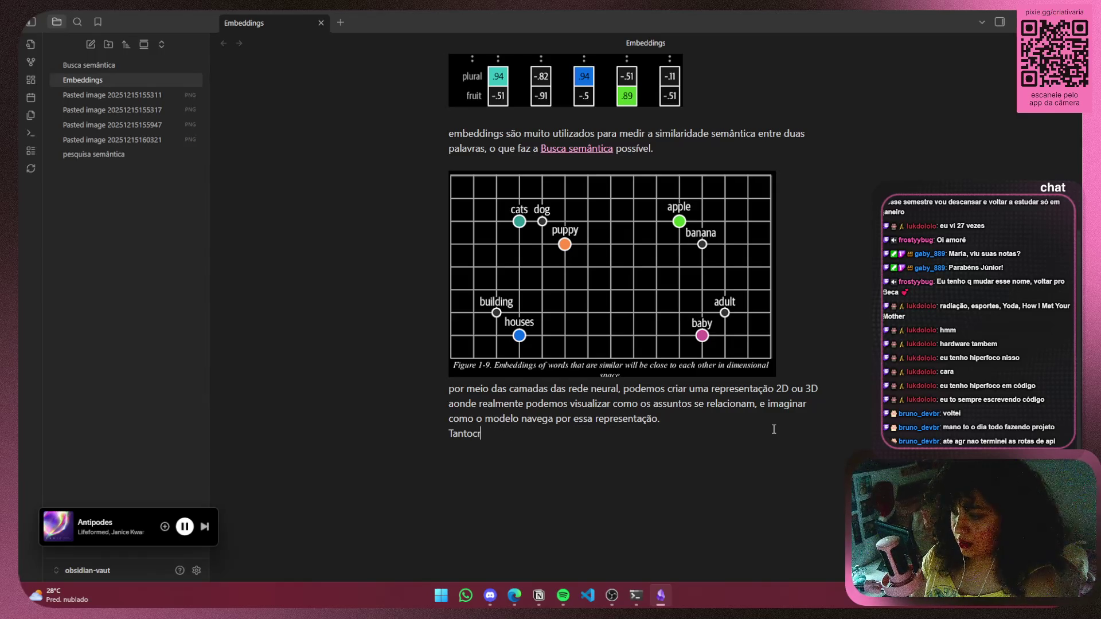
type("cria")
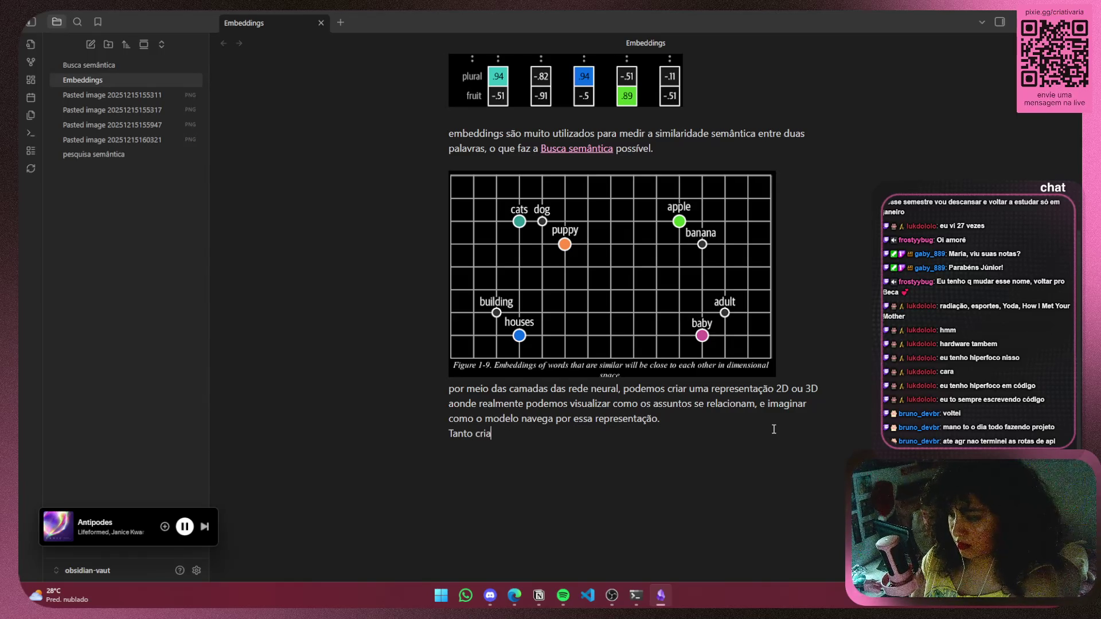
type("ndo um embed")
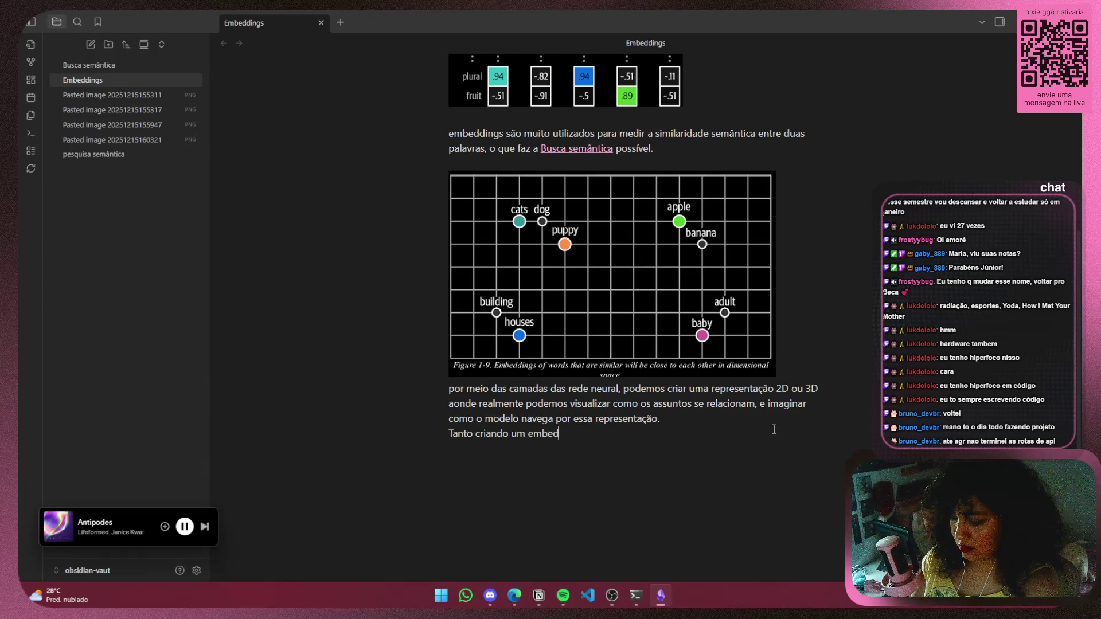
type("ding, quando comparan")
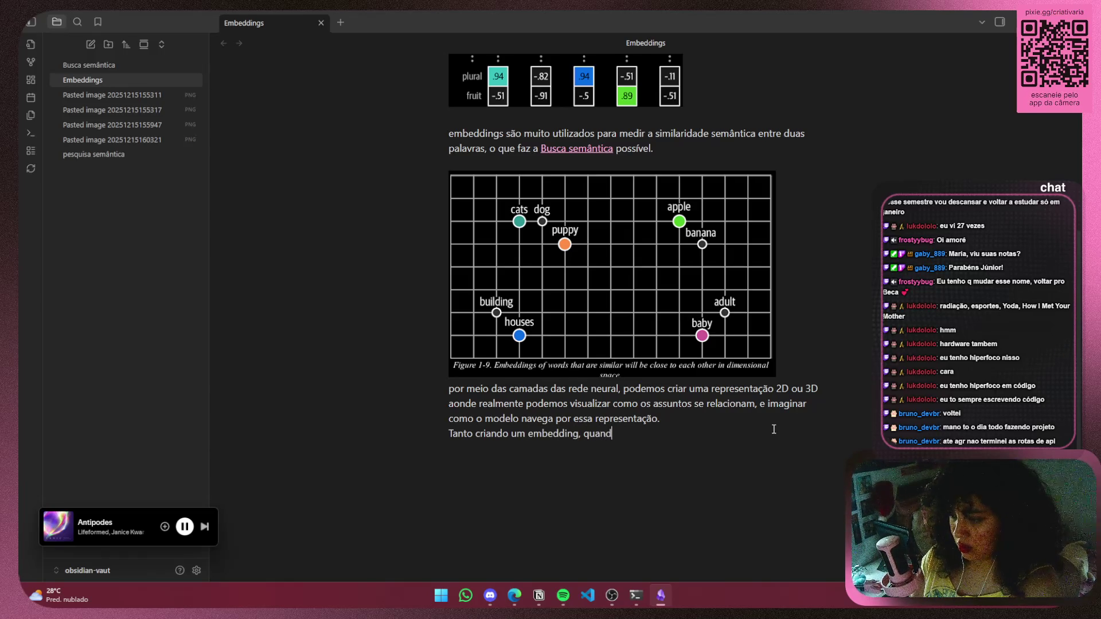
type("do ")
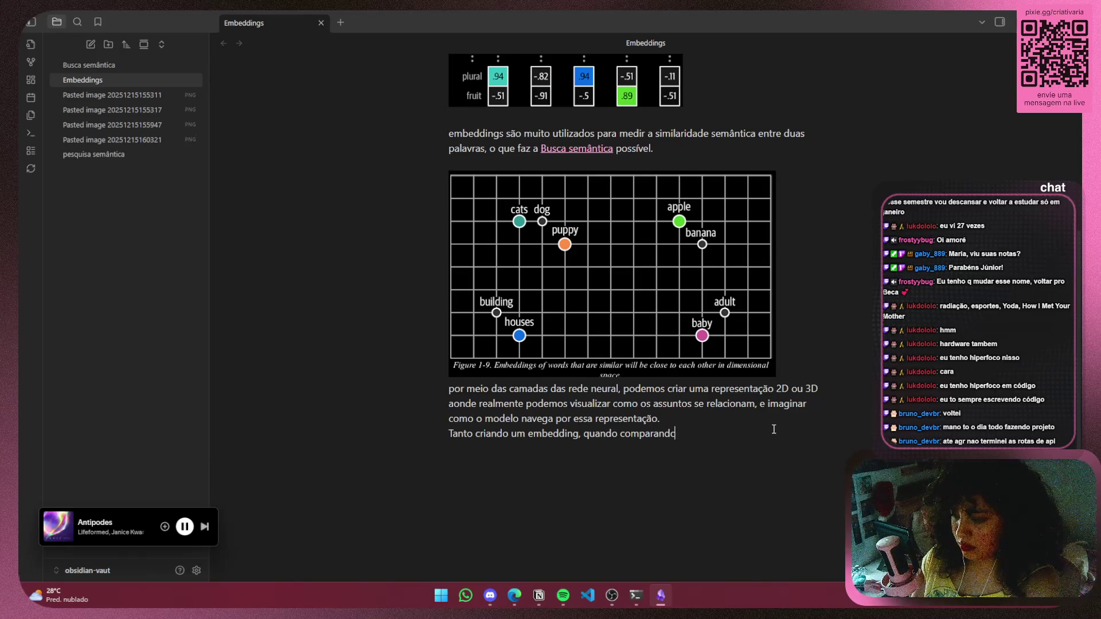
type("se uma pala")
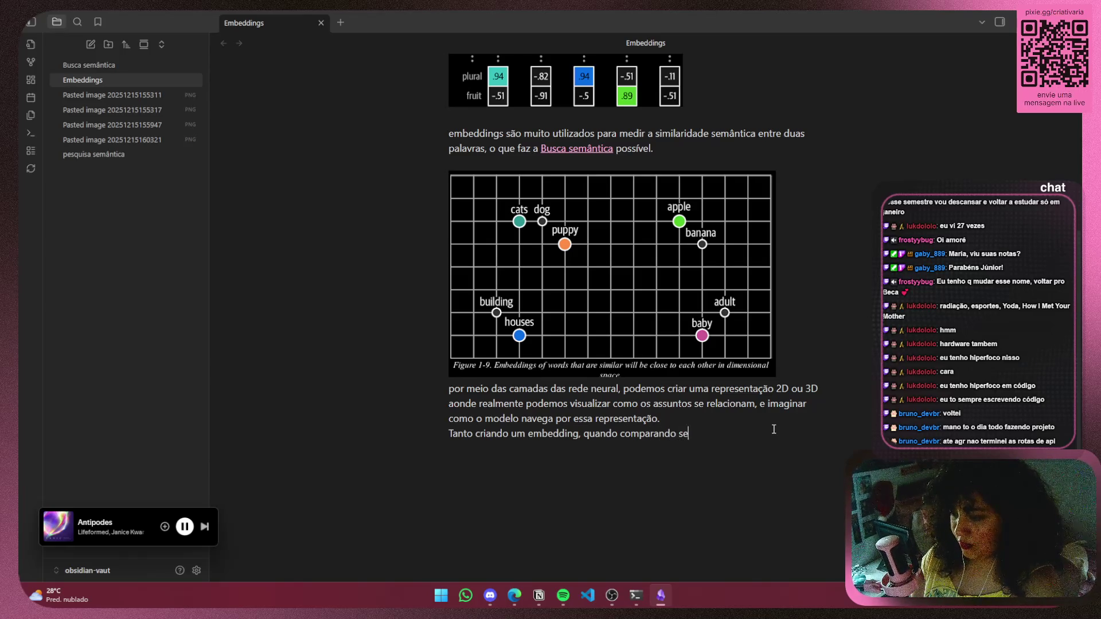
key("BackSpace")
key("BackSpace")
key("BackSpace")
type("duas palavras es")
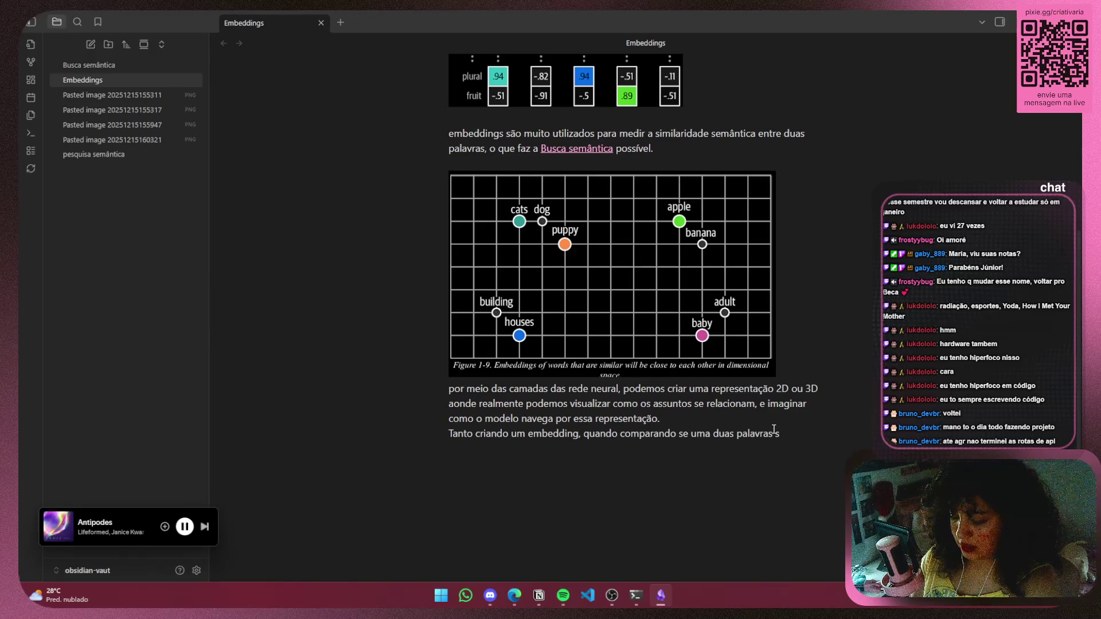
type("tão")
key("BackSpace")
key("BackSpace")
key("BackSpace")
type("se relacionam")
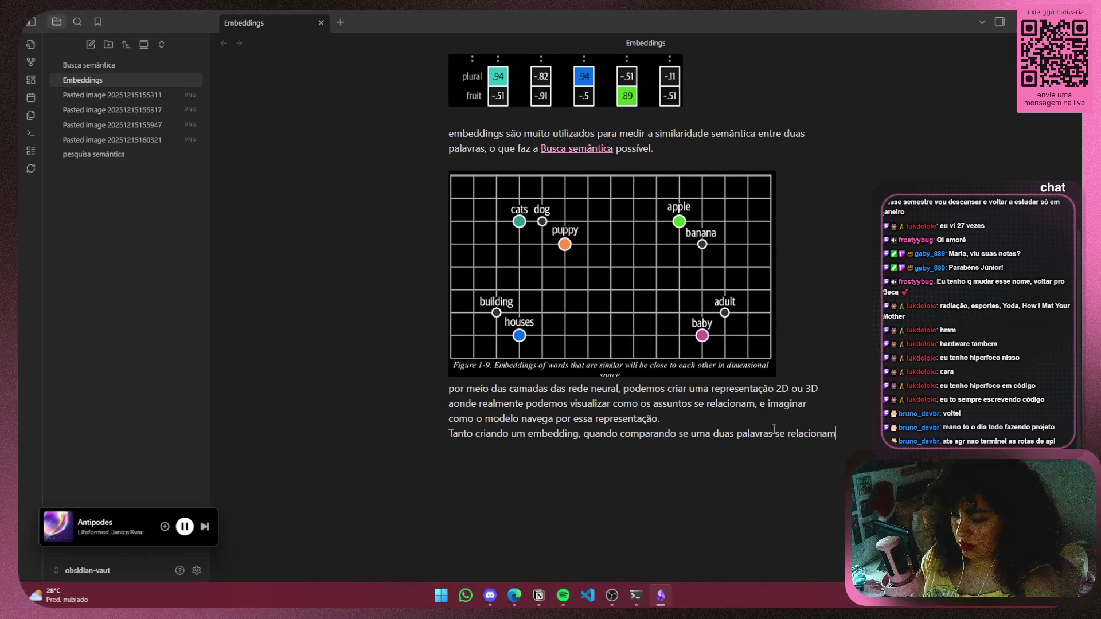
type(".")
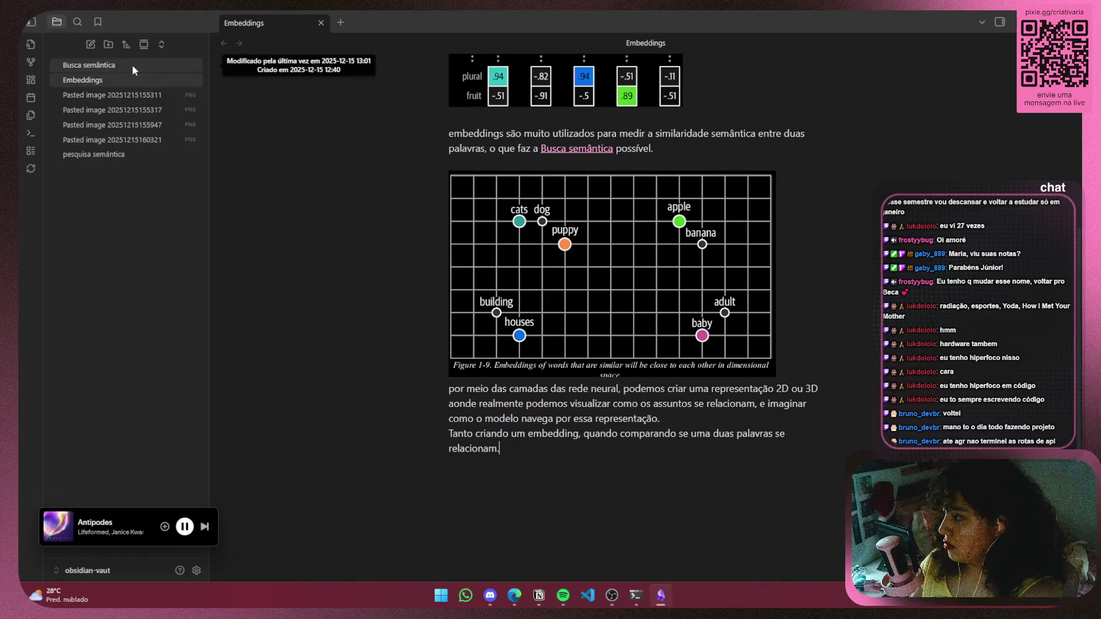
right_click(132, 92)
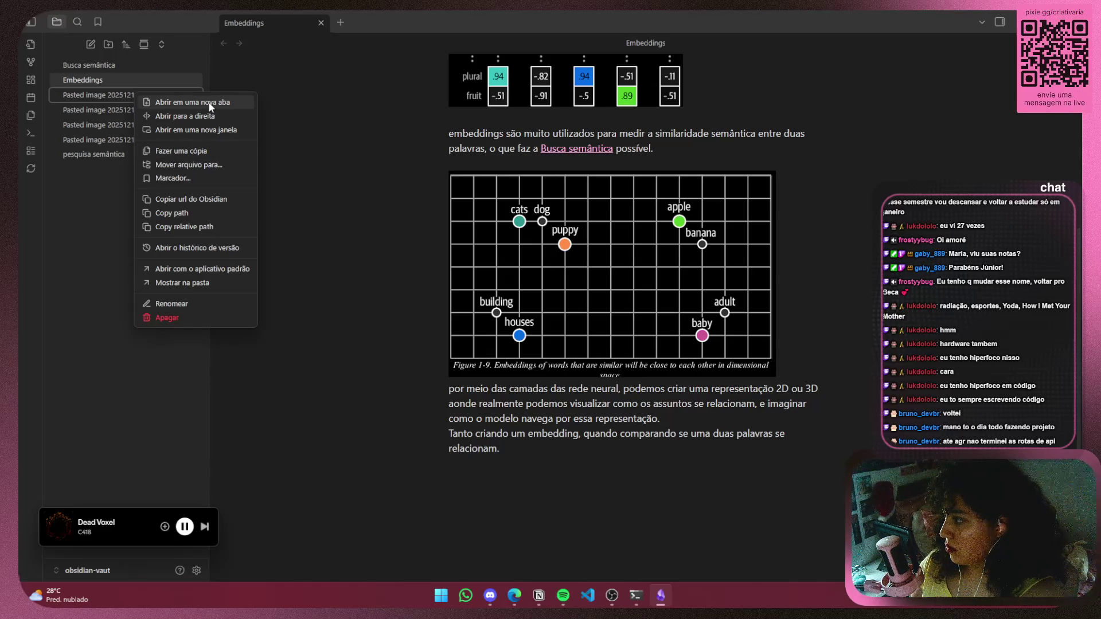
key("Escape")
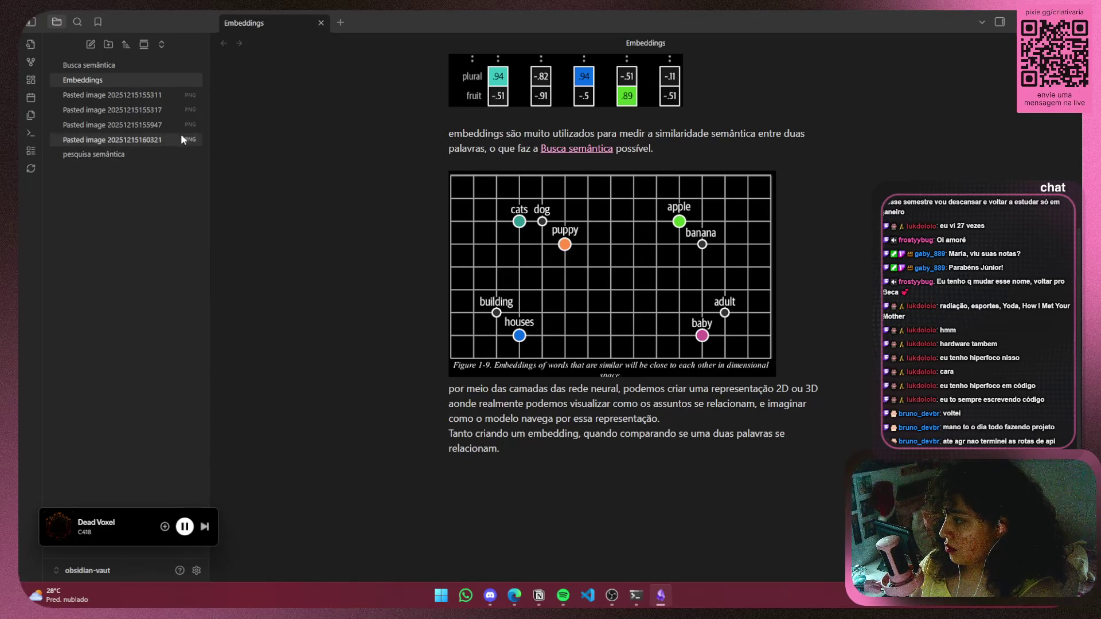
right_click(174, 132)
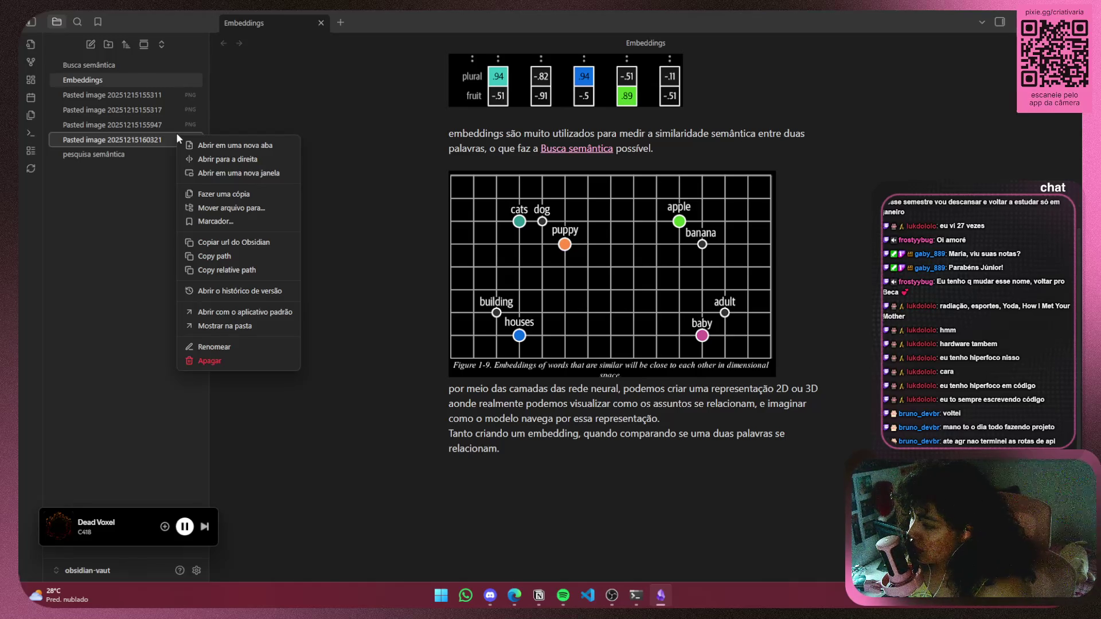
key("Escape")
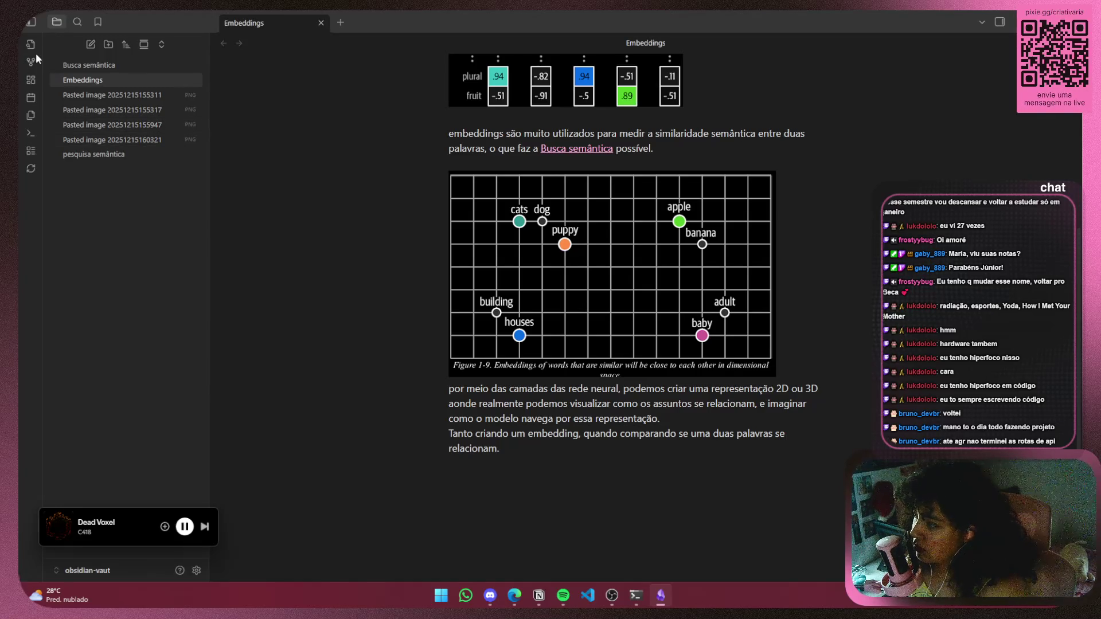
left_click(32, 44)
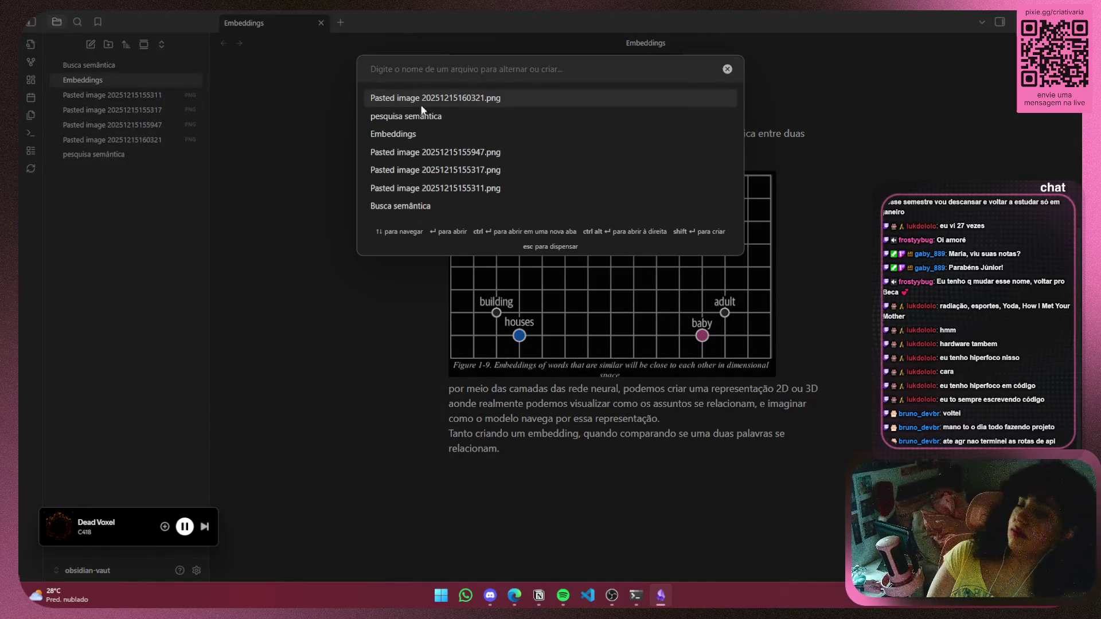
key("Escape")
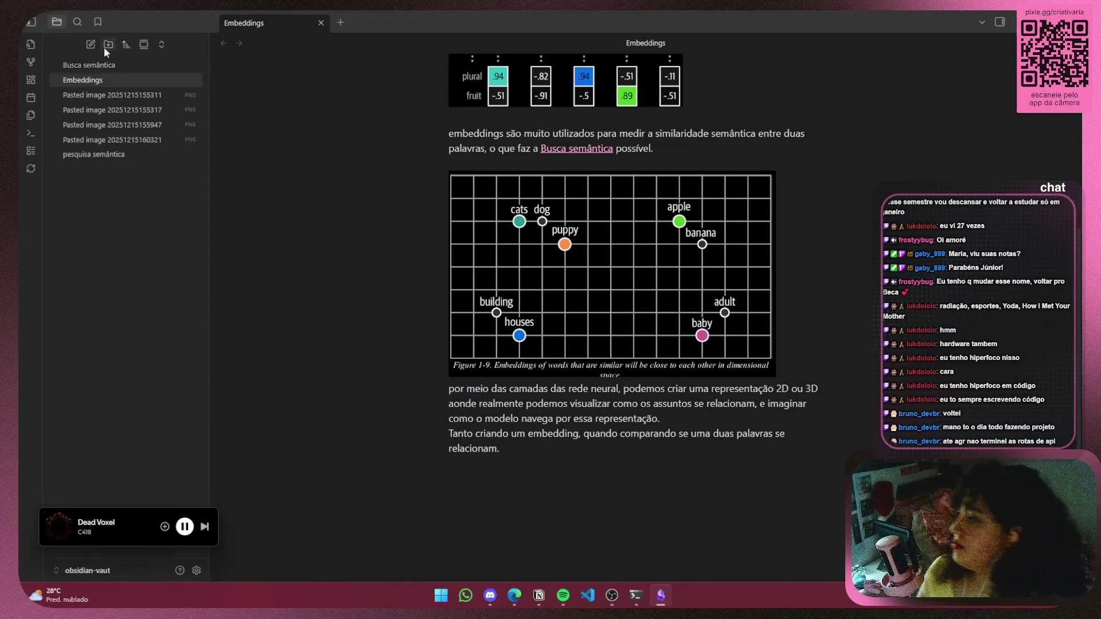
left_click(163, 45)
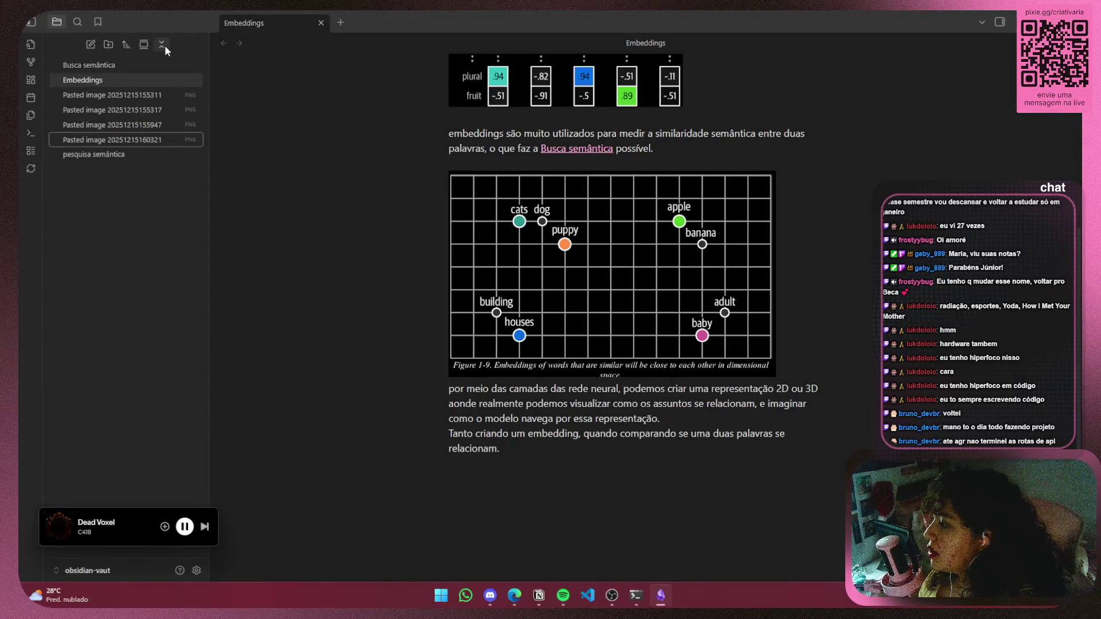
left_click(126, 45)
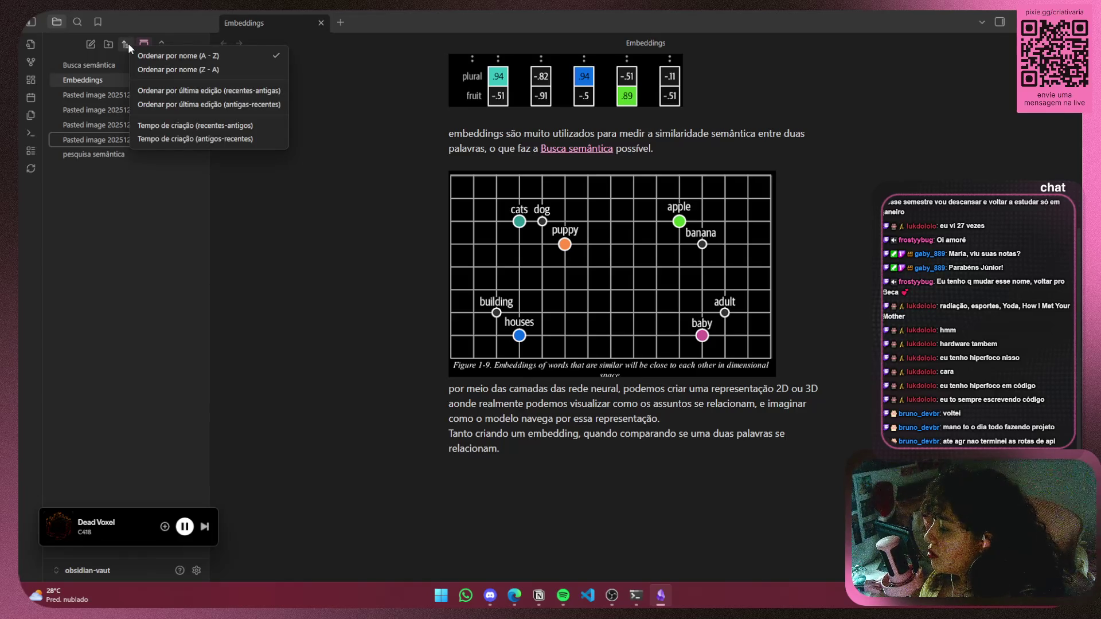
left_click(127, 44)
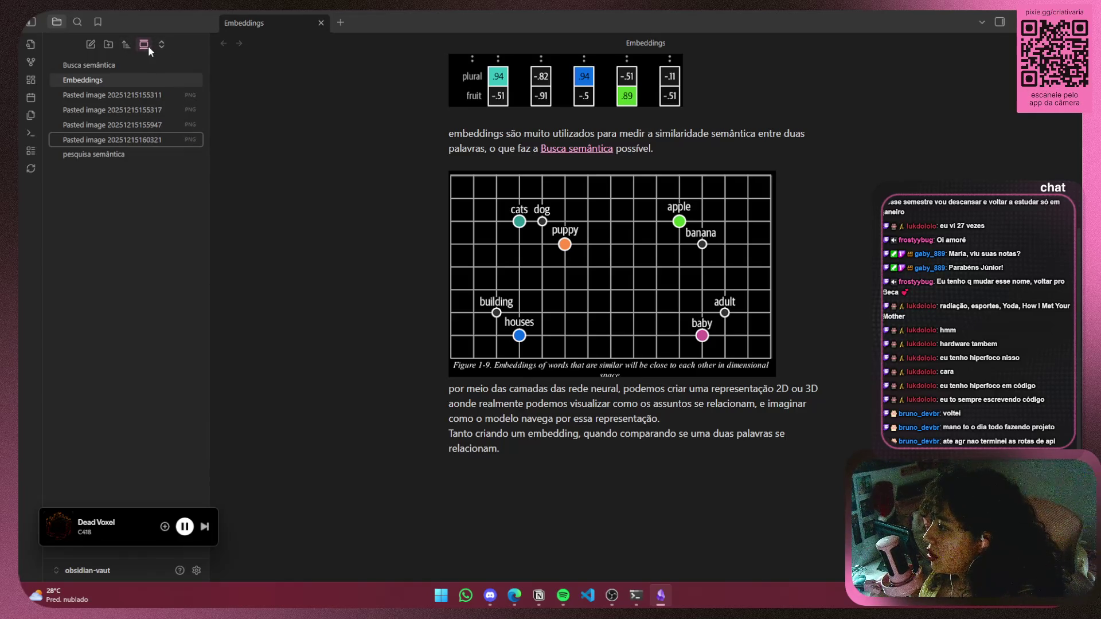
right_click(170, 97)
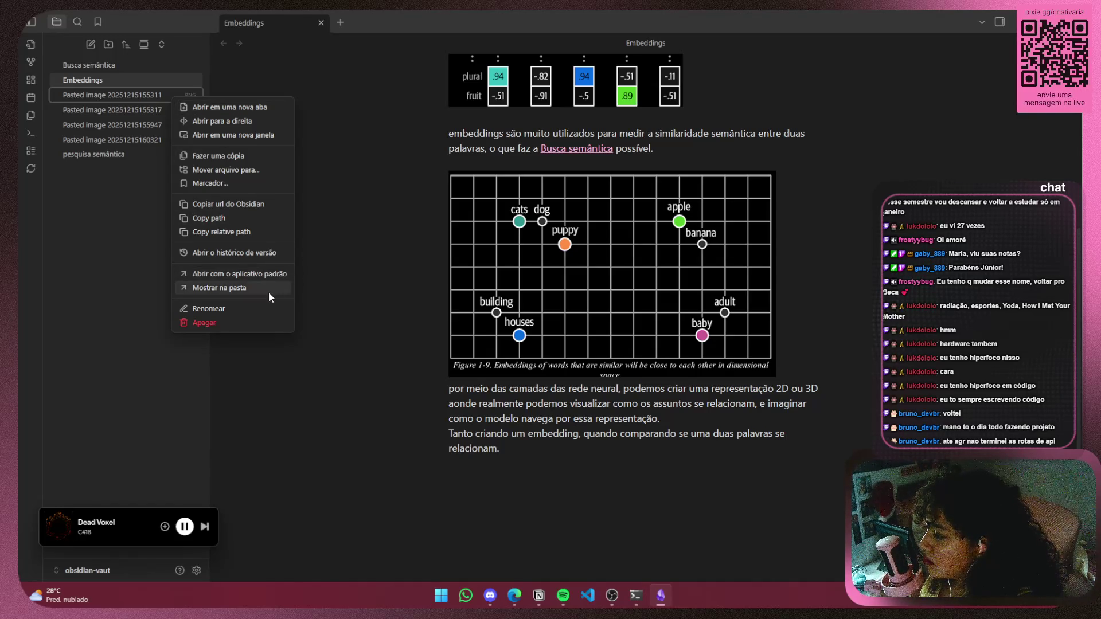
left_click(370, 246)
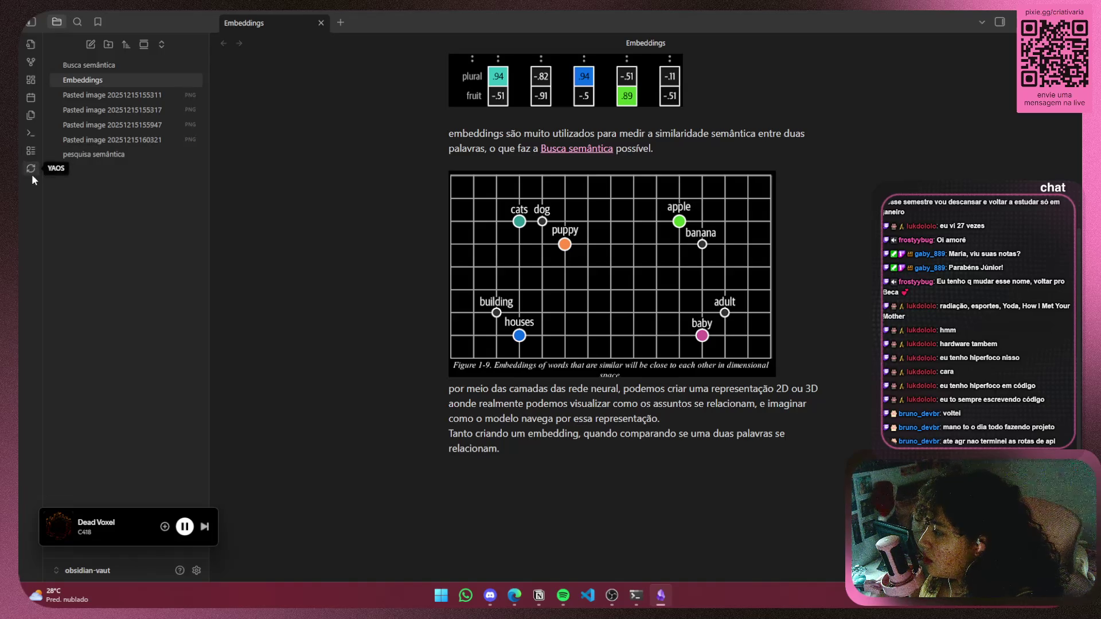
Delete the accidentally created 'Sem título' base from the vault and return to the Embeddings note
left_click(31, 152)
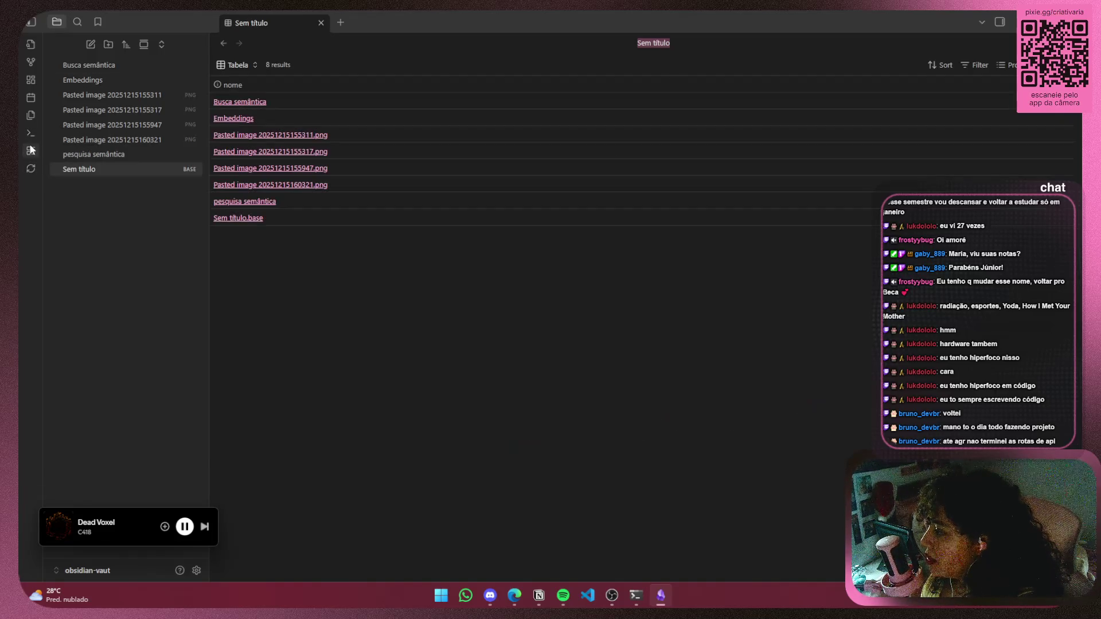
left_click(321, 23)
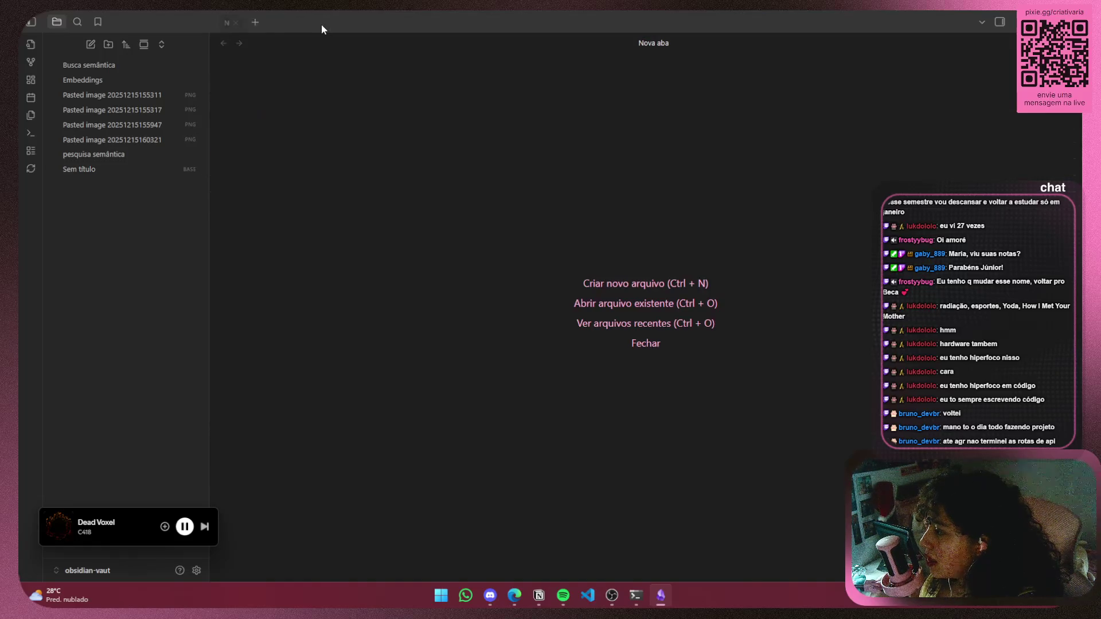
right_click(107, 173)
left_click(207, 394)
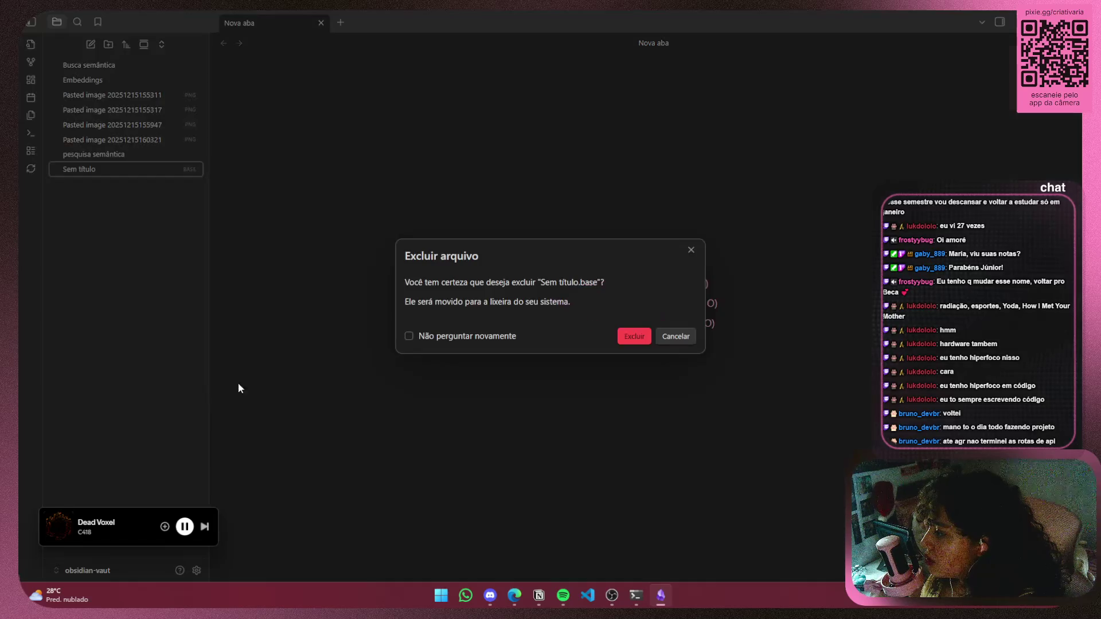
left_click(646, 339)
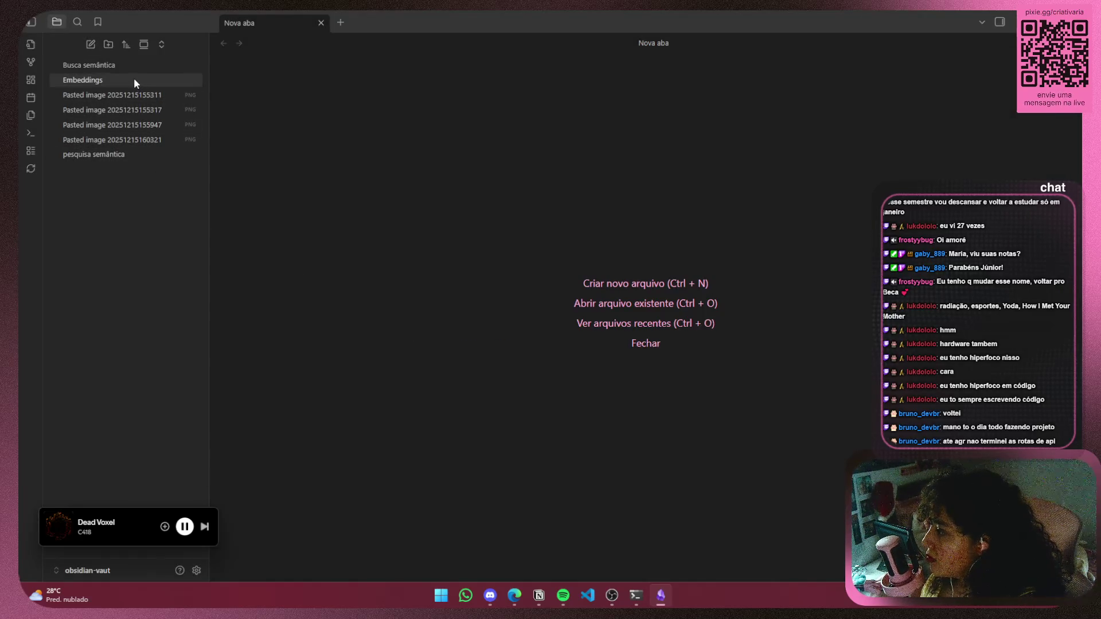
left_click(133, 80)
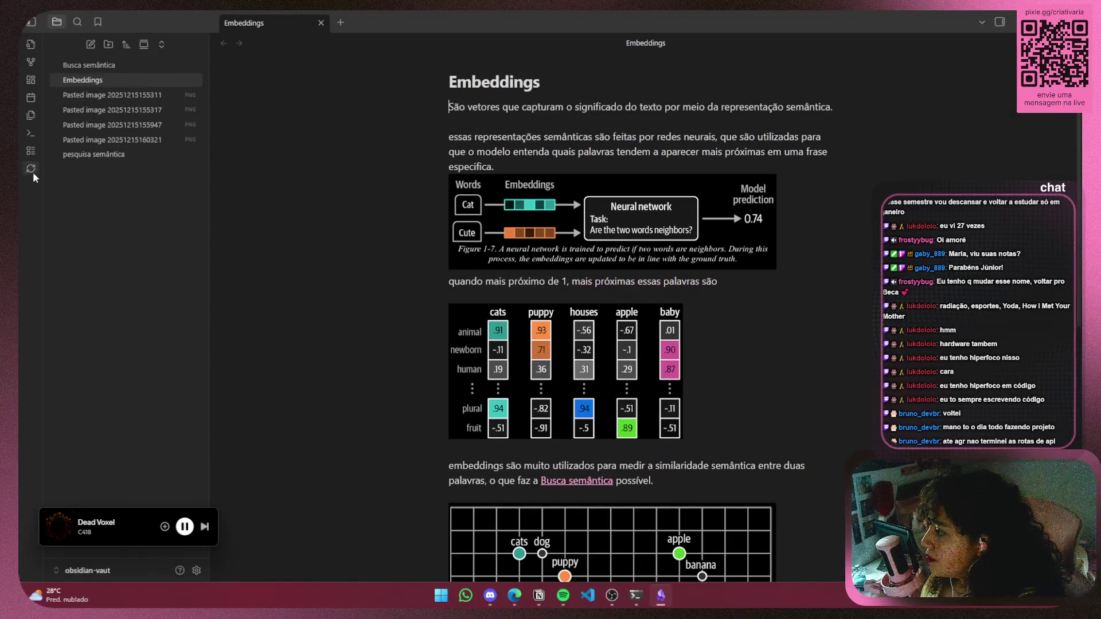
Try Inserir modelo and the quick switcher, then open settings on the Arquivos & Links page
left_click(33, 114)
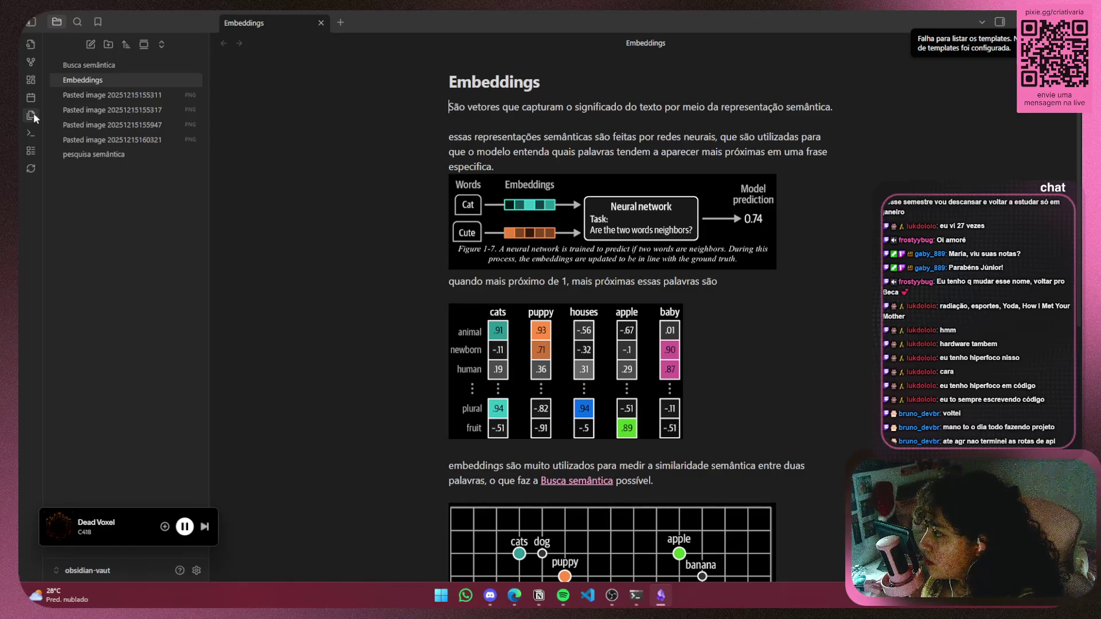
left_click(28, 51)
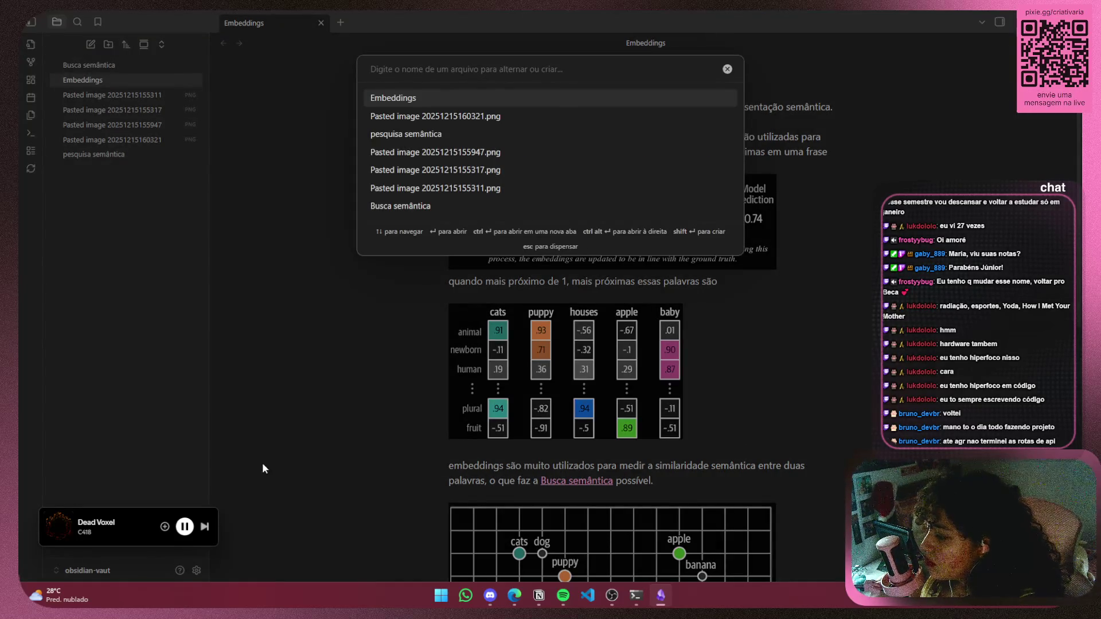
key("Escape")
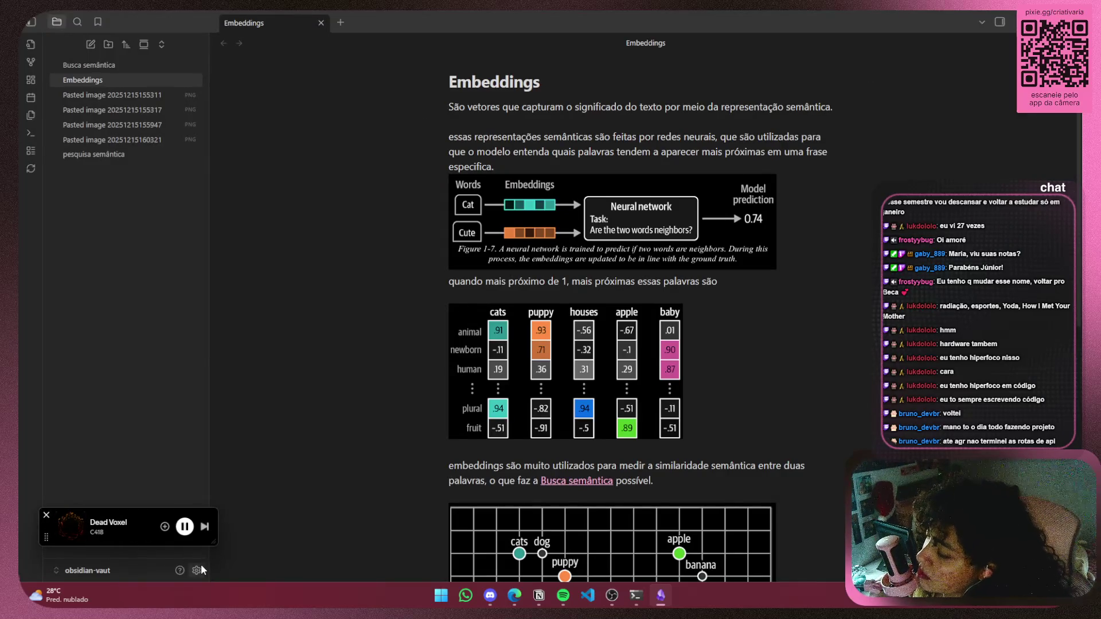
left_click(197, 569)
left_click(309, 122)
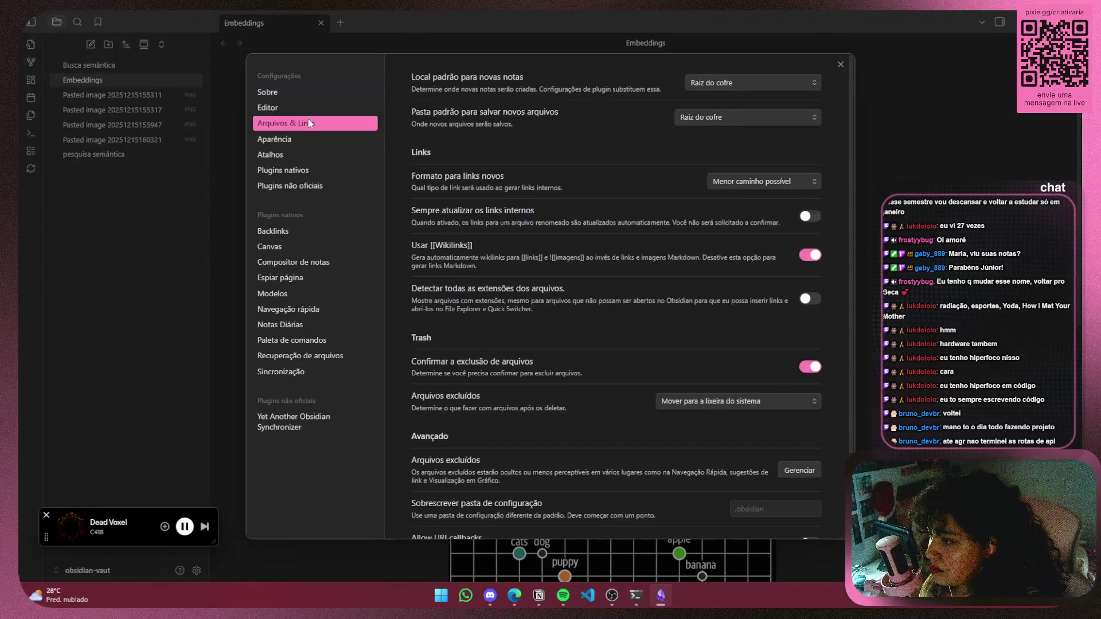
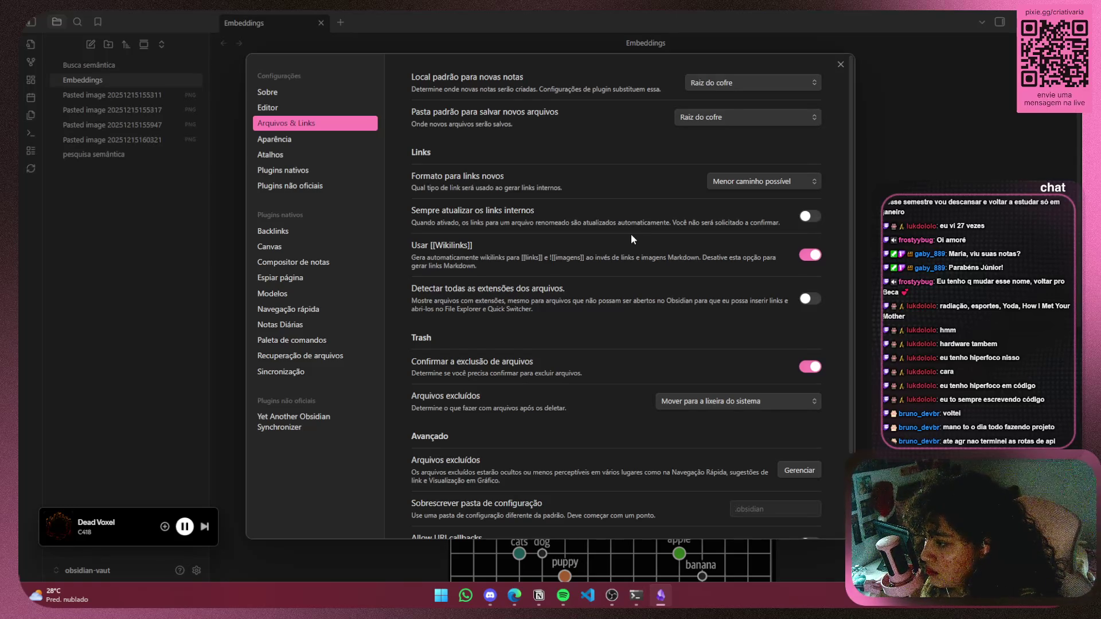
Keep Wikilinks enabled and deleted files going to the system trash
left_click(809, 256)
left_click(809, 256)
scroll(571, 235, "down", 3)
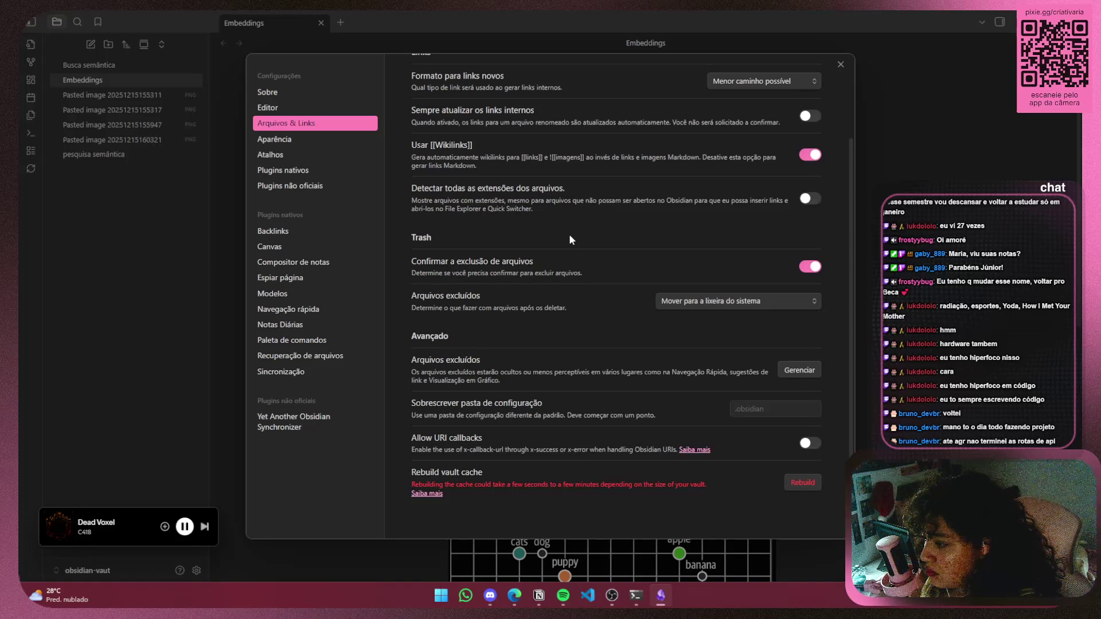
left_click(724, 295)
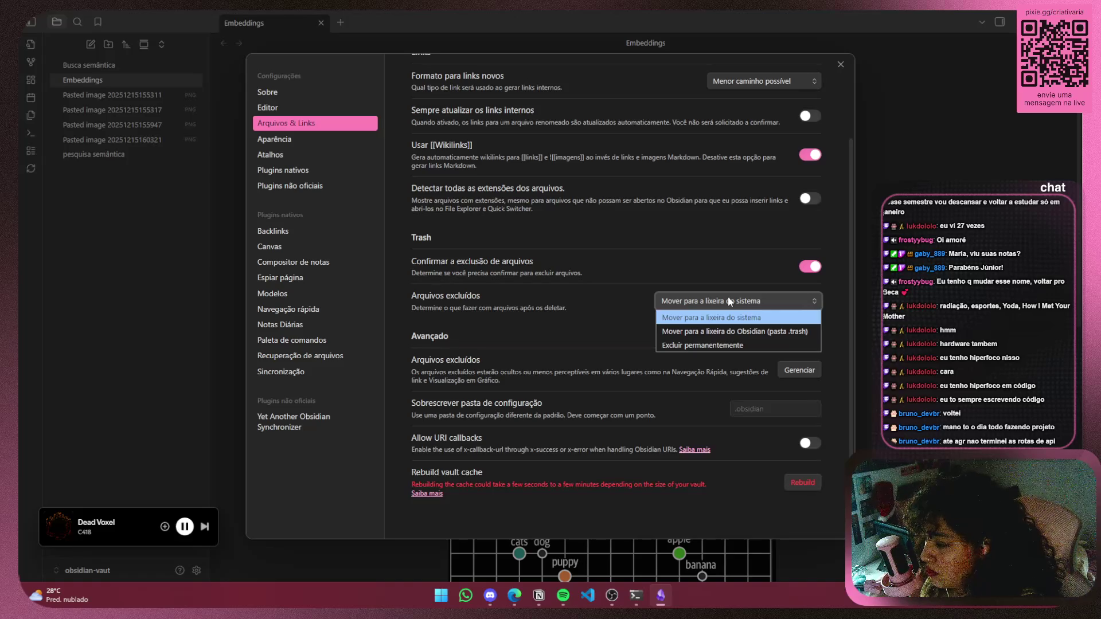
left_click(728, 296)
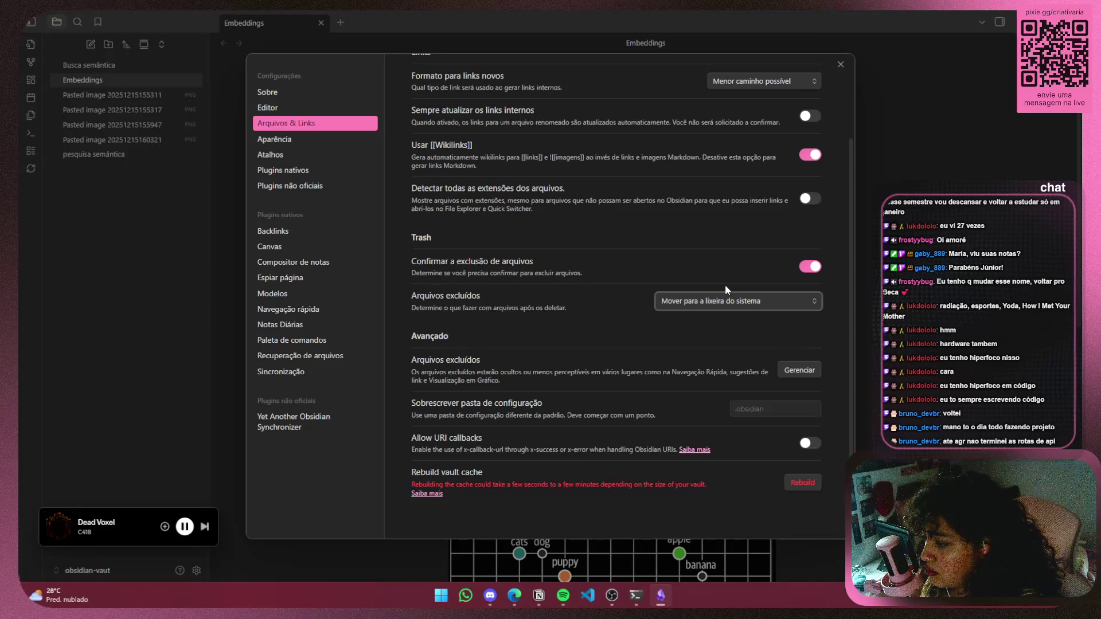
scroll(722, 275, "up", 2)
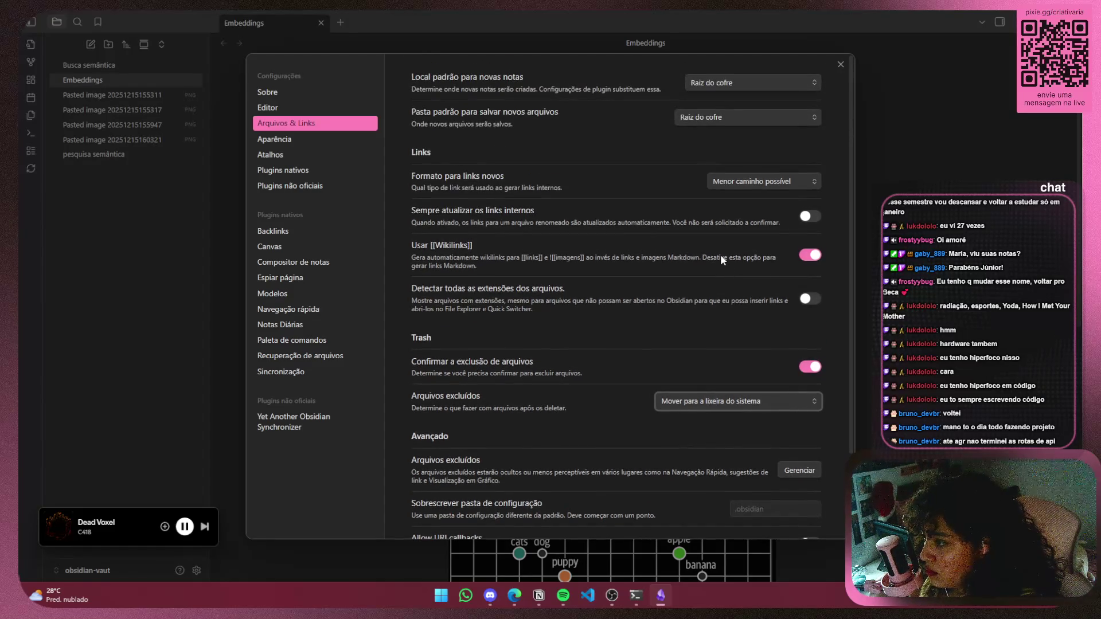
Keep new notes at the vault root, save attachments beside the current file, and view Espiar página settings
left_click(723, 84)
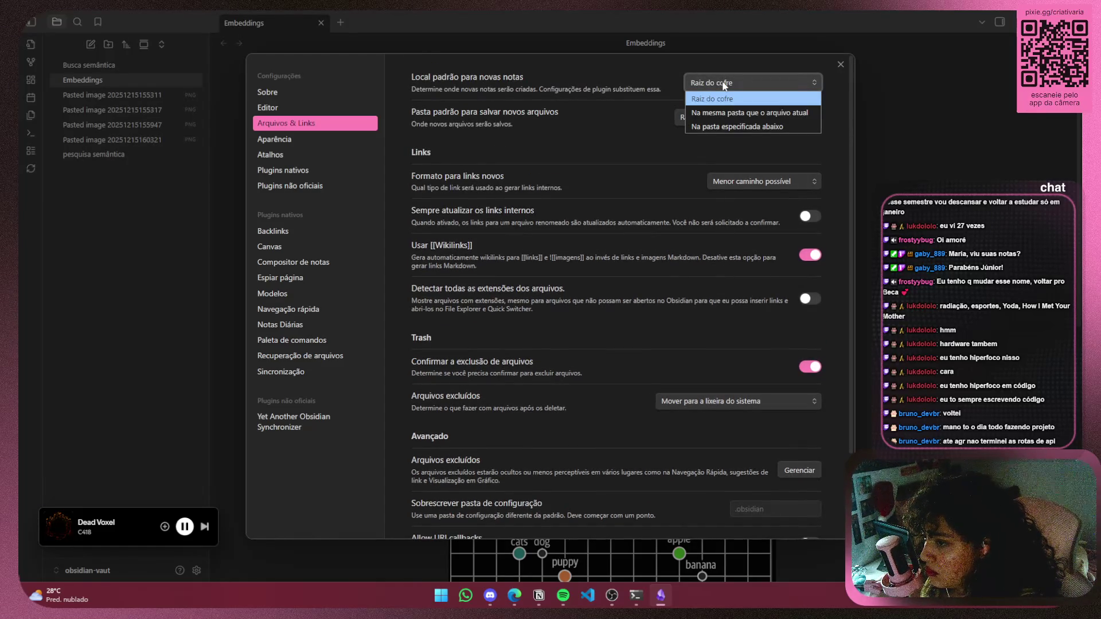
left_click(717, 98)
left_click(709, 117)
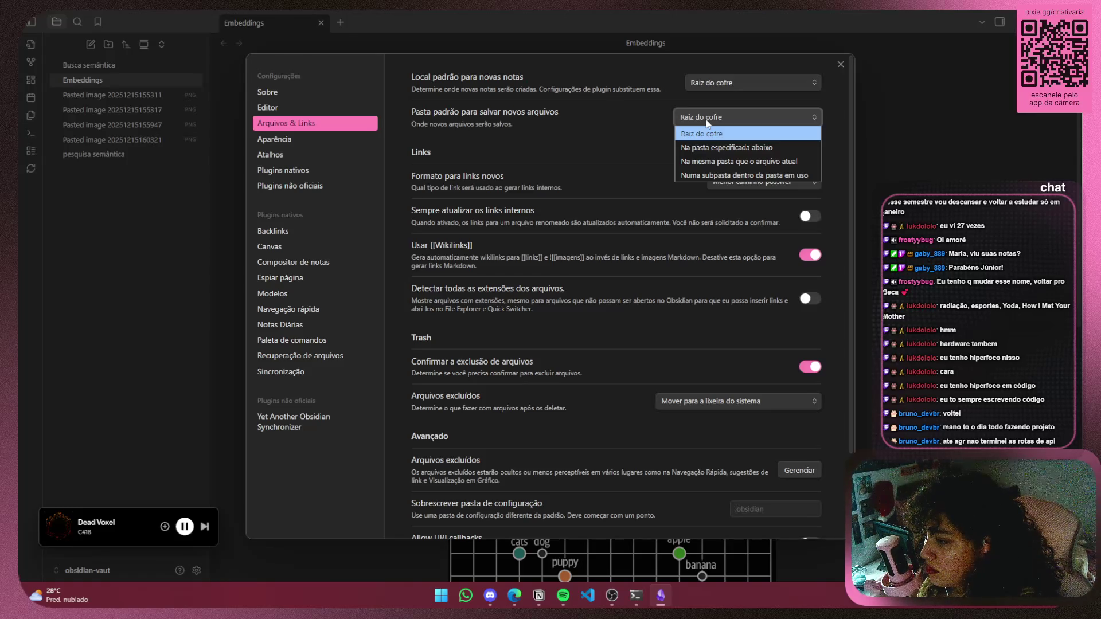
left_click(710, 161)
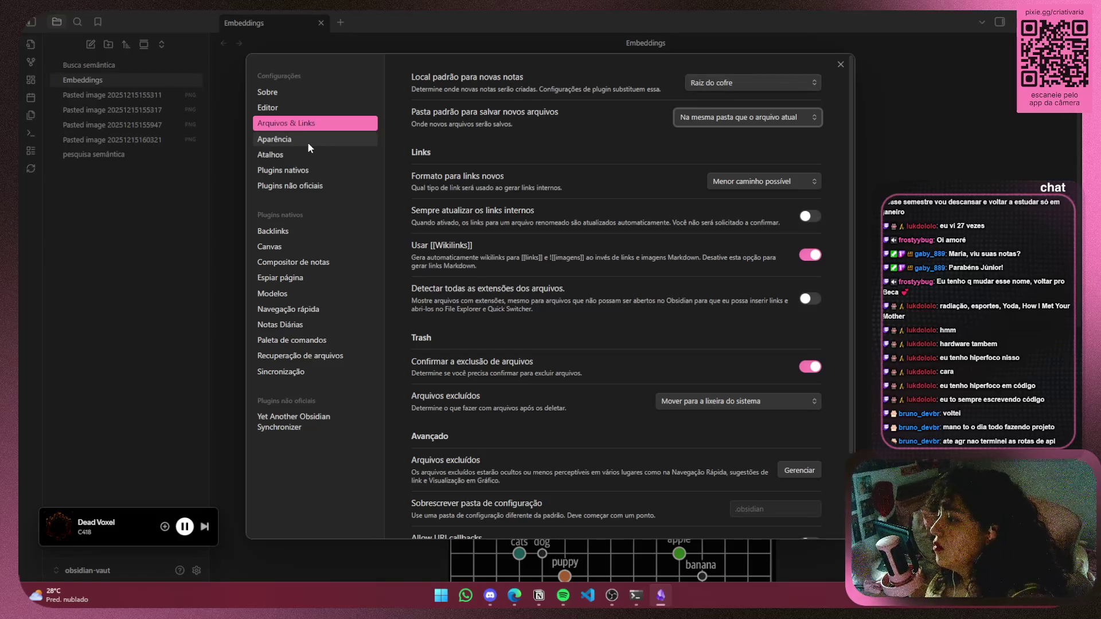
left_click(284, 234)
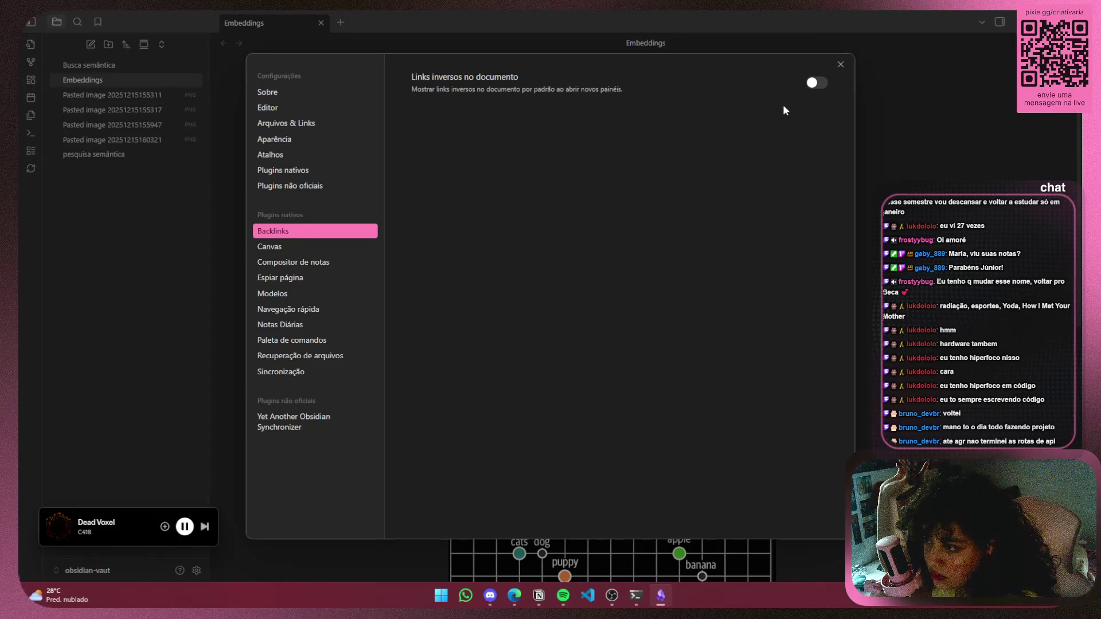
left_click(325, 277)
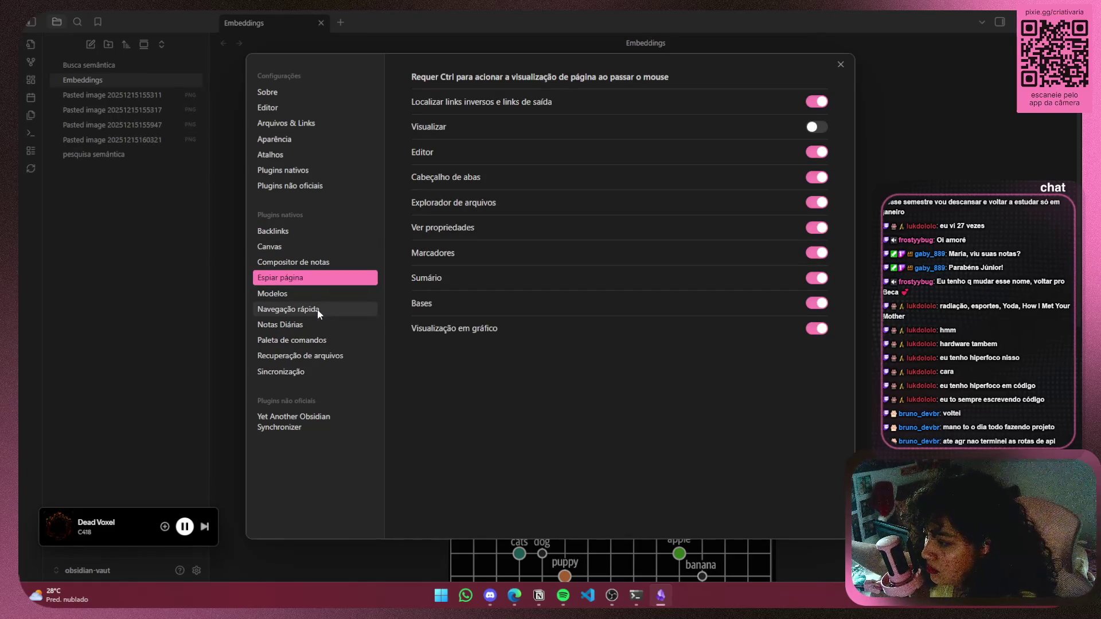
Close Settings and look over the Embeddings note and its options menu
key("Escape")
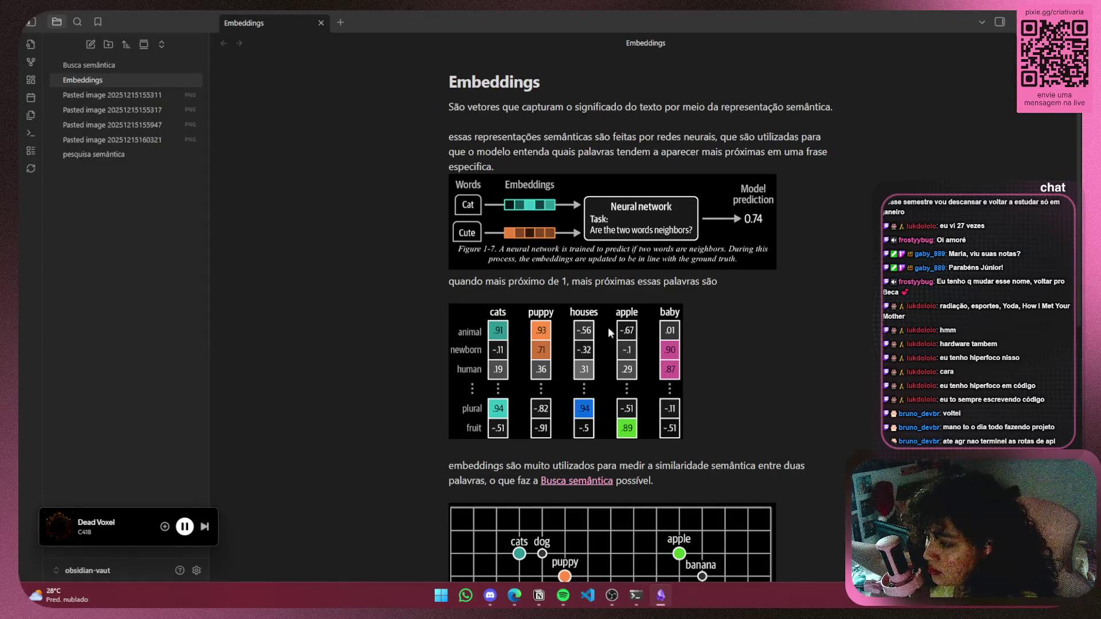
scroll(766, 207, "down", 4)
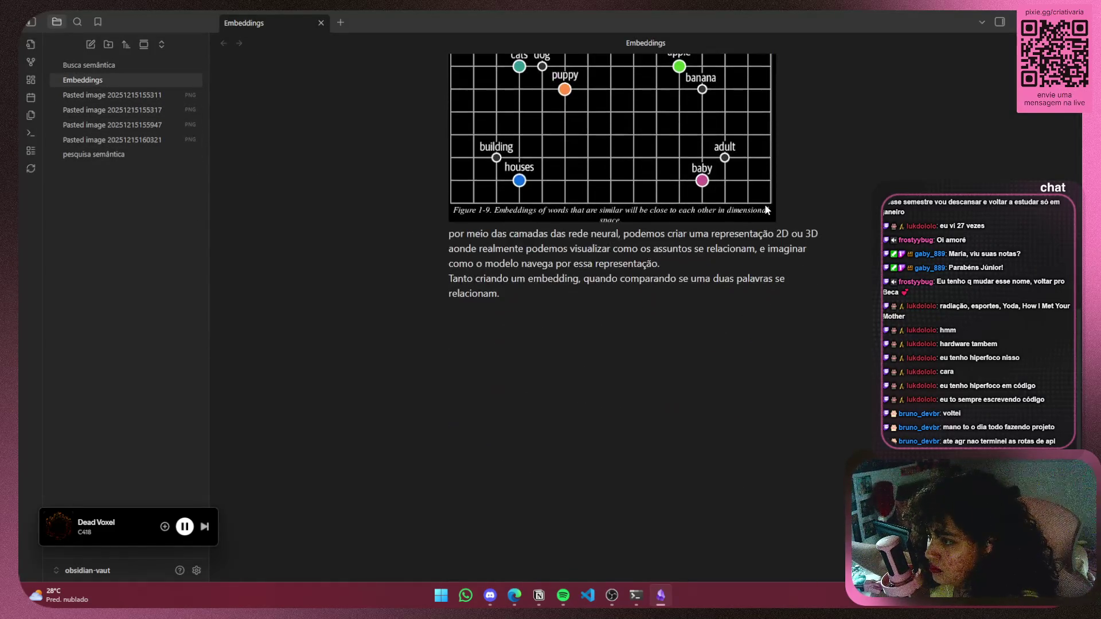
scroll(766, 203, "up", 10)
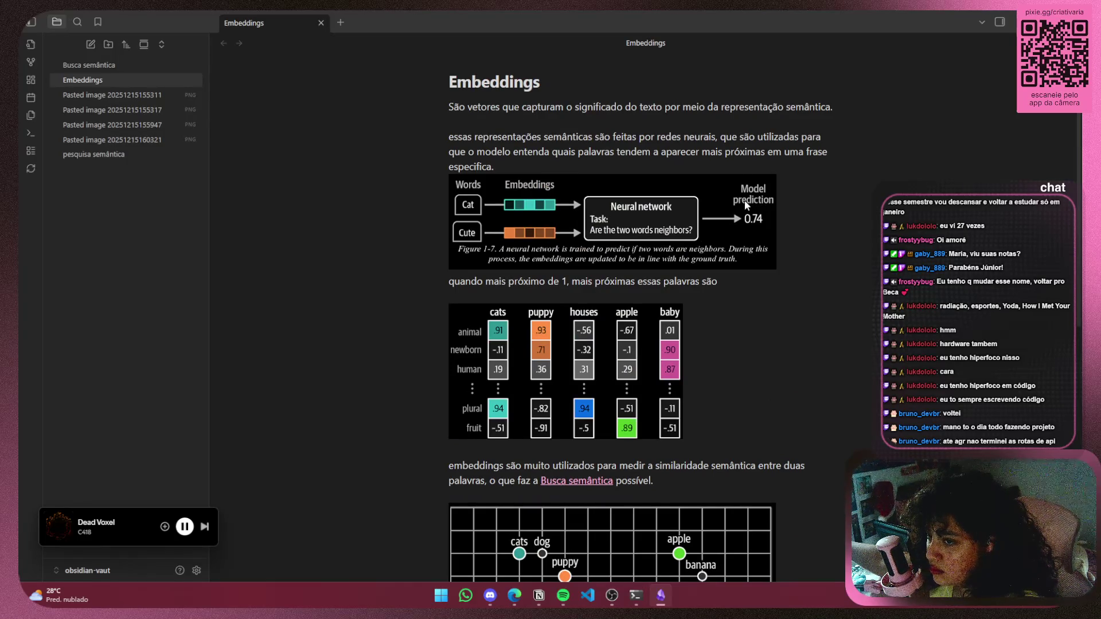
left_click(1068, 43)
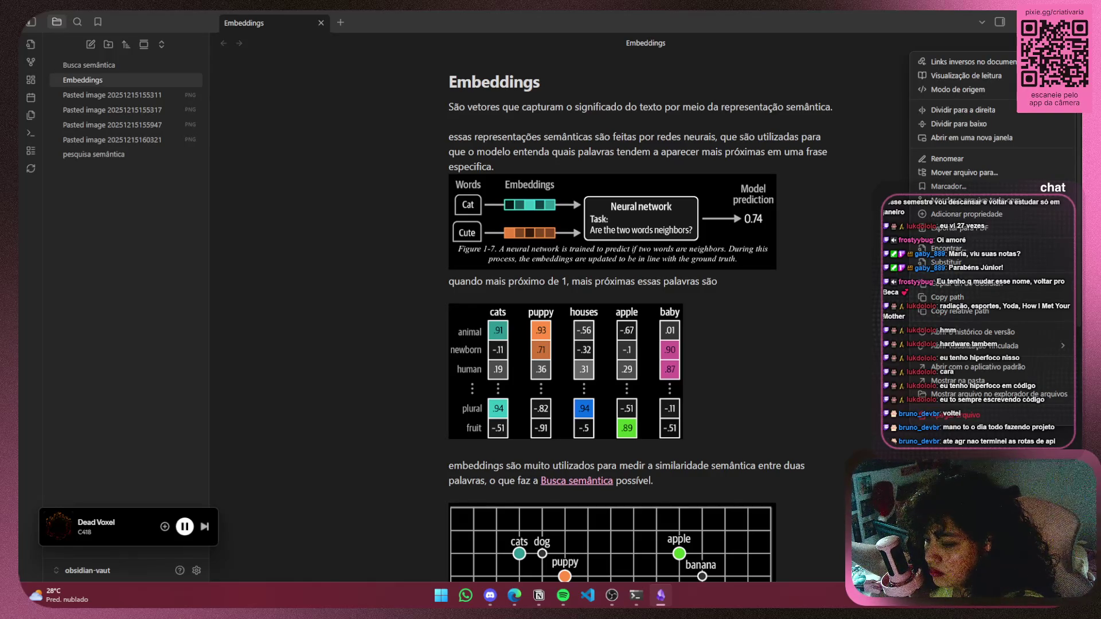
left_click(843, 197)
scroll(755, 178, "down", 10)
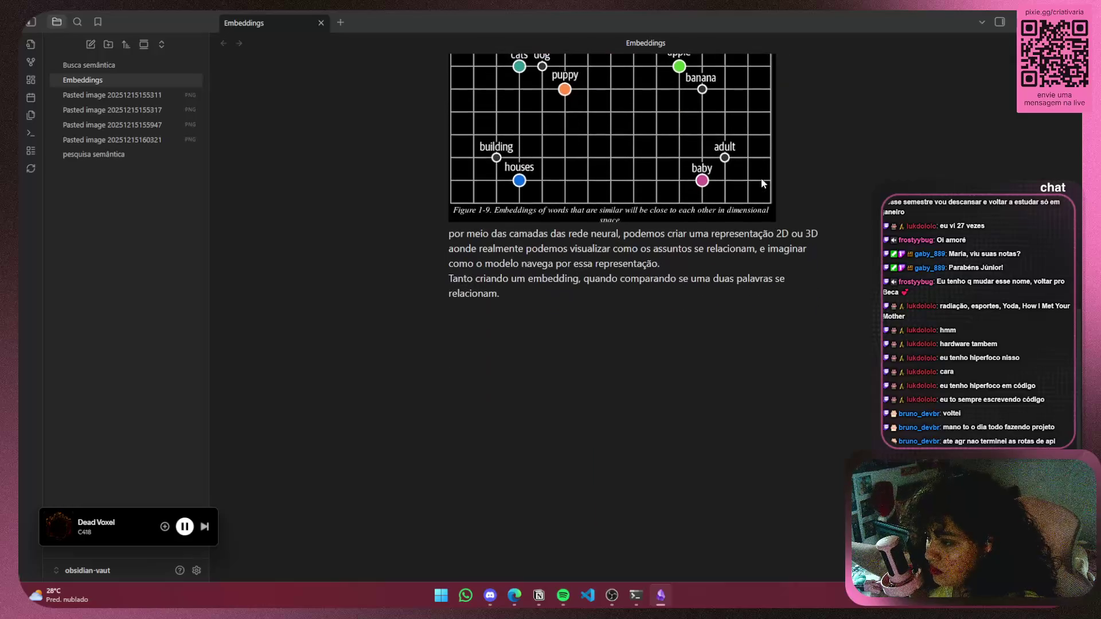
scroll(755, 172, "up", 7)
scroll(755, 172, "up", 3)
Preview pasted images 160321, 155947 and 155317, then return to the Embeddings note
left_click(115, 139)
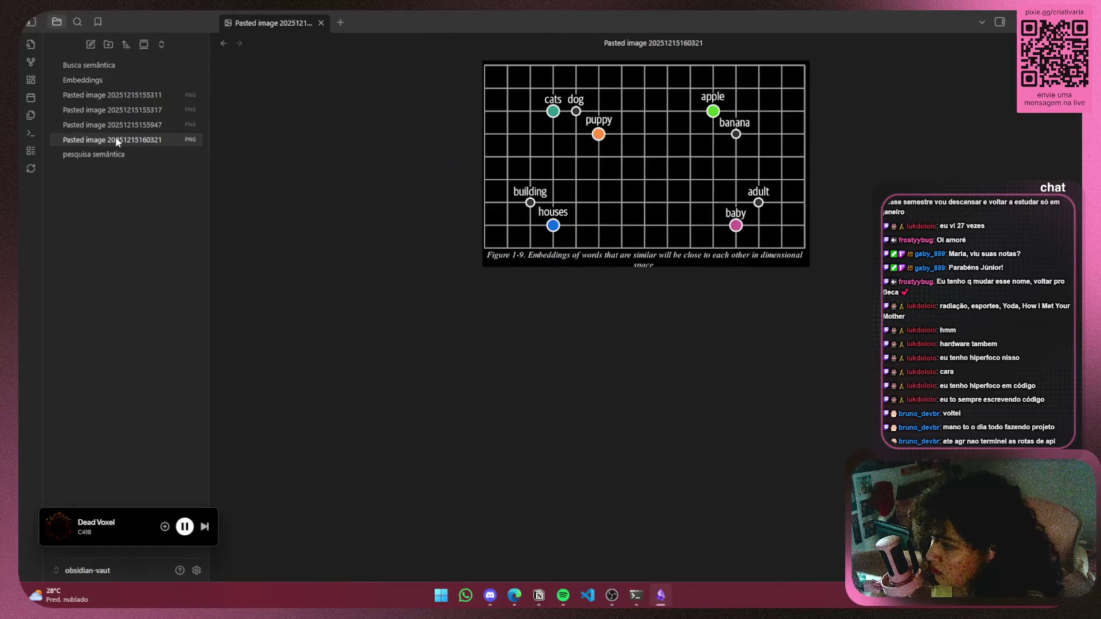
left_click(142, 124)
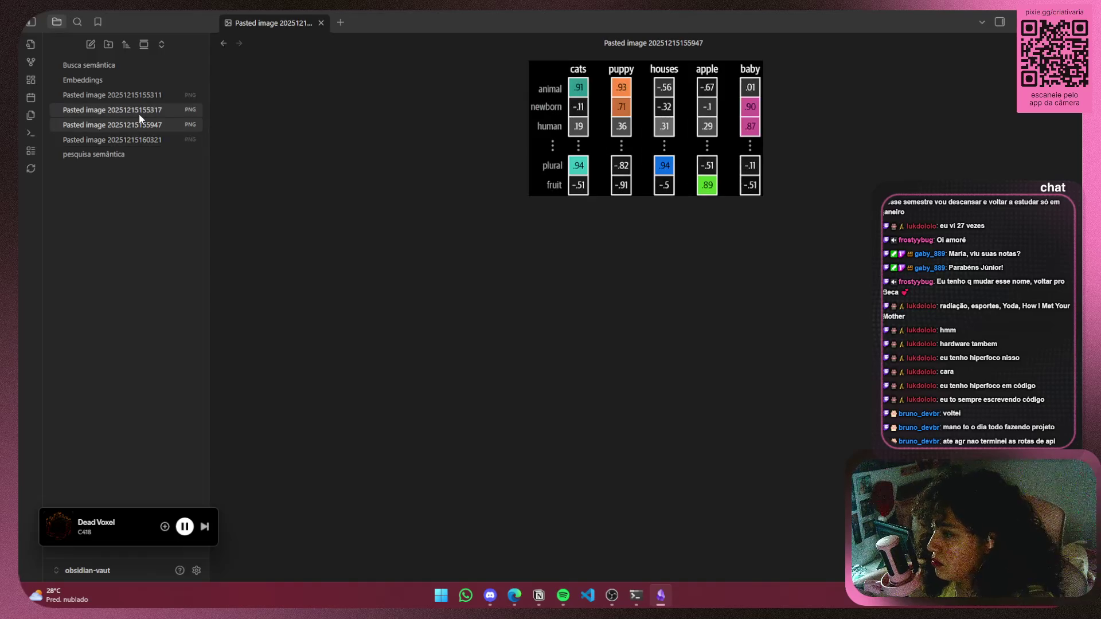
left_click(153, 110)
left_click(119, 79)
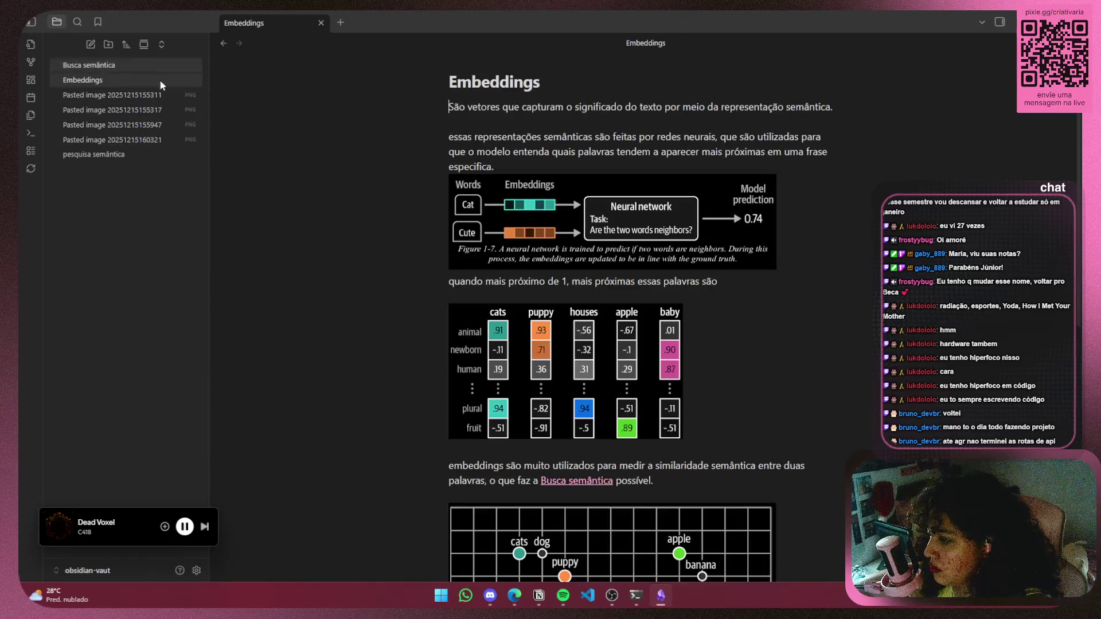
scroll(781, 210, "down", 7)
mouse_move(514, 248)
left_mouse_down()
mouse_move(604, 298)
mouse_move(442, 228)
left_mouse_up()
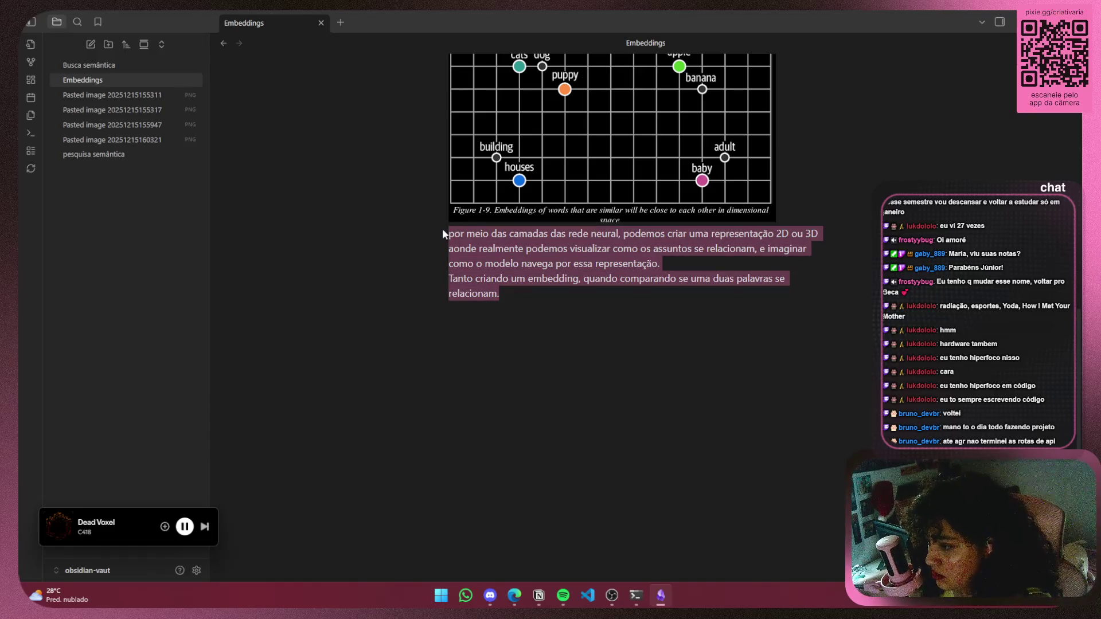
mouse_move(522, 288)
left_mouse_down()
mouse_move(450, 172)
mouse_move(504, 294)
mouse_move(432, 231)
left_mouse_up()
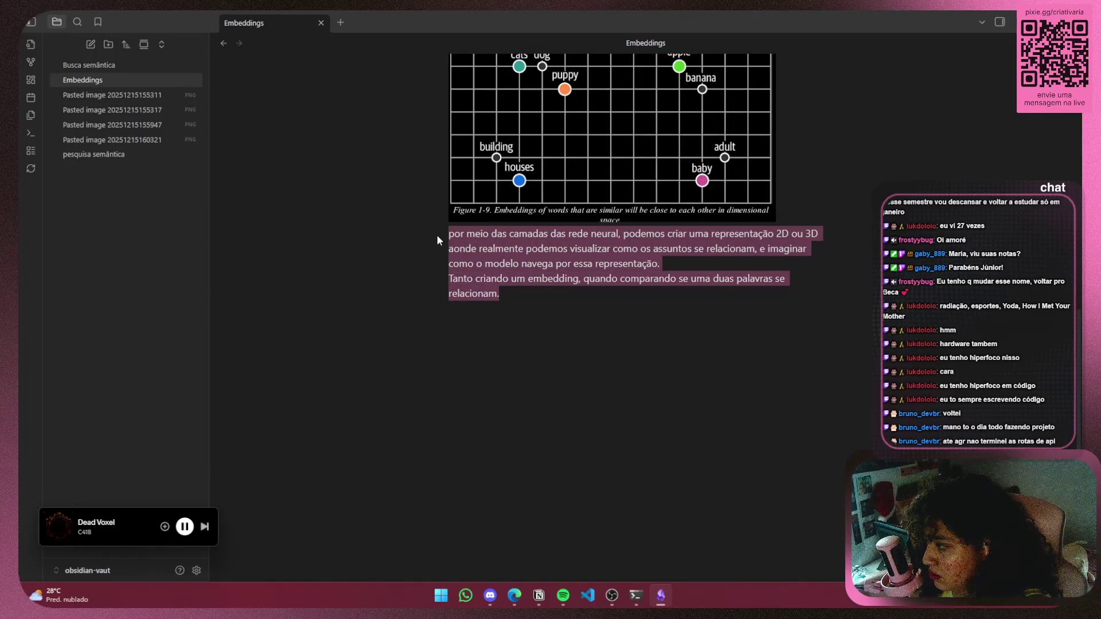
left_click(432, 231)
scroll(511, 187, "up", 5)
scroll(510, 188, "up", 3)
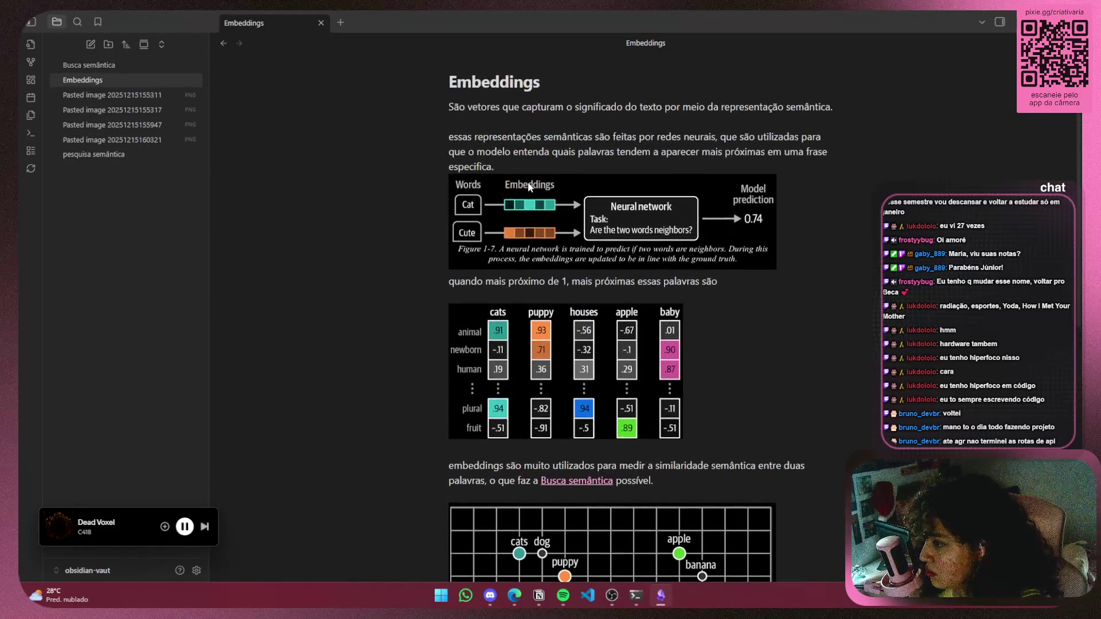
left_click(164, 94)
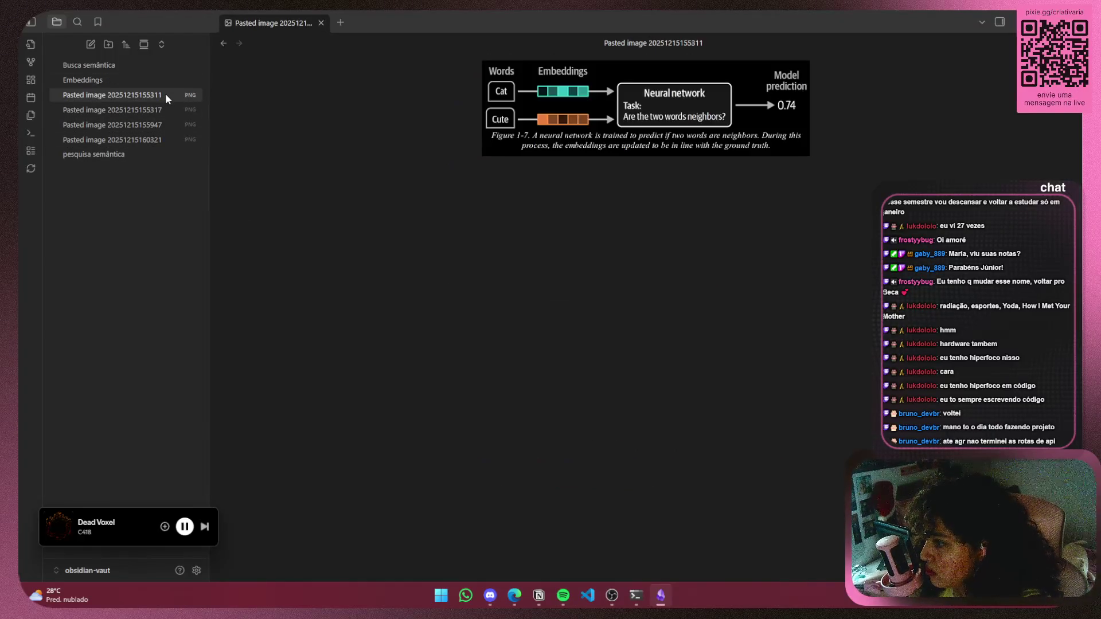
Start a bookmark for the image and a new item from context menus, cancelling both
right_click(165, 93)
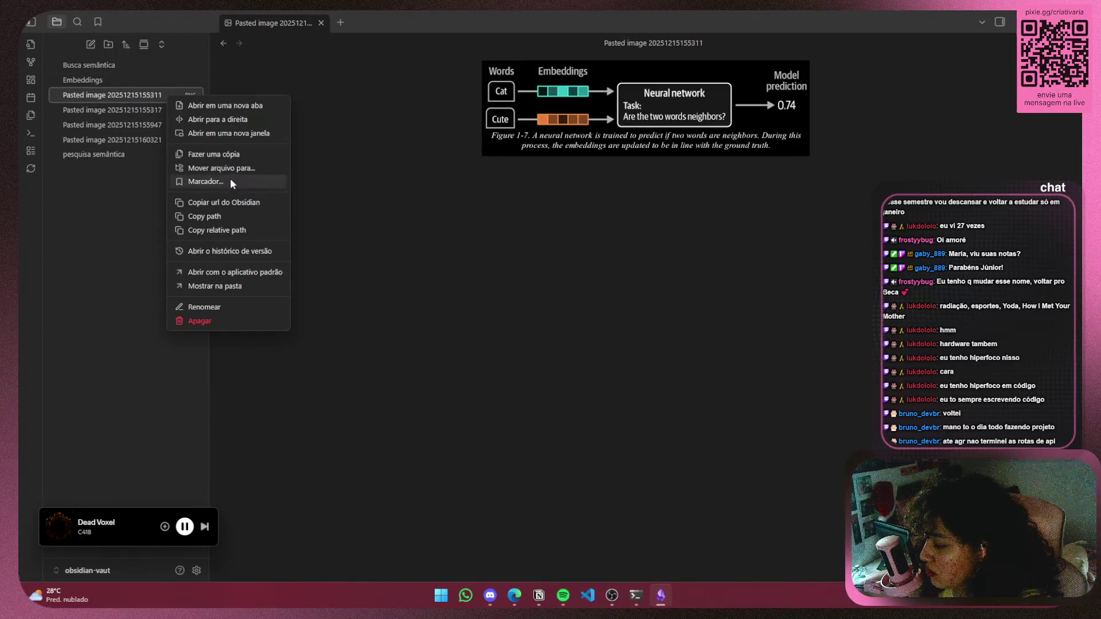
left_click(229, 180)
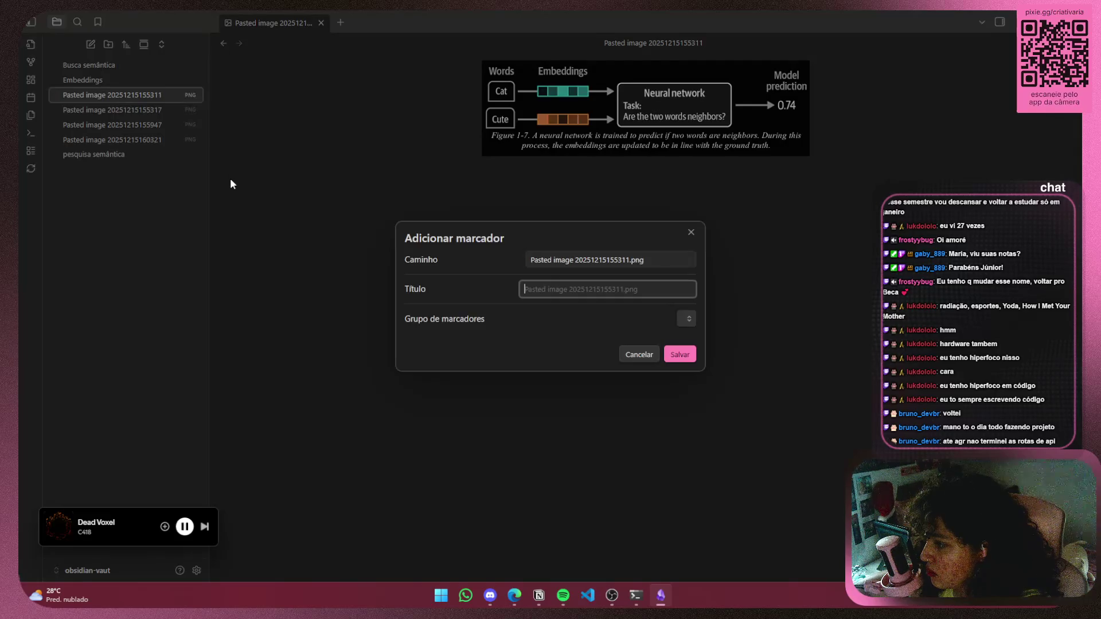
left_click(693, 231)
left_click(155, 203)
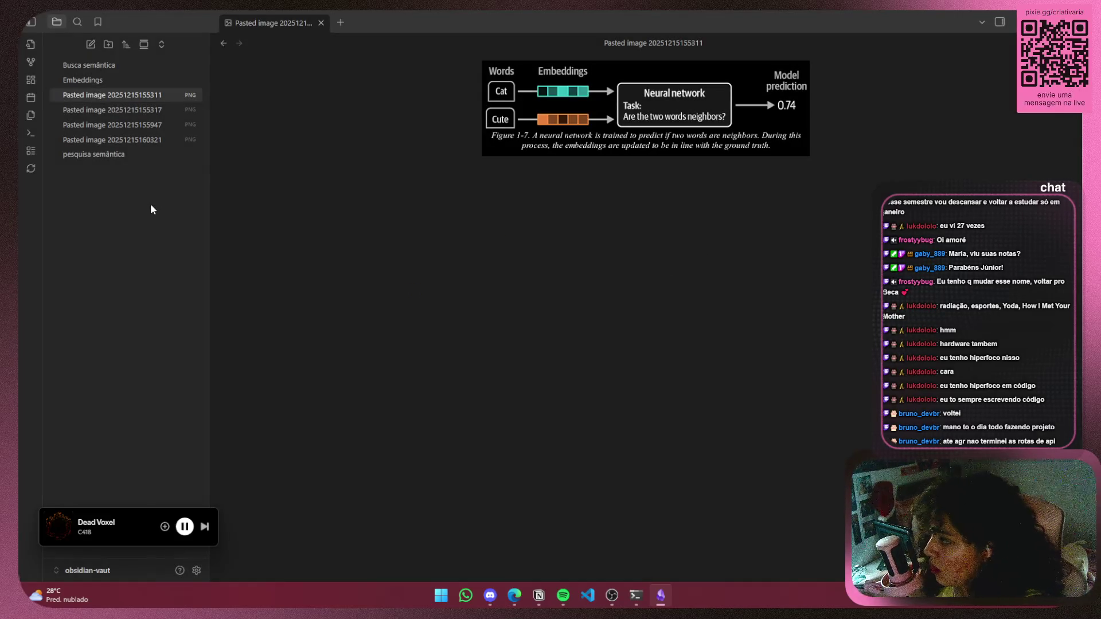
right_click(143, 337)
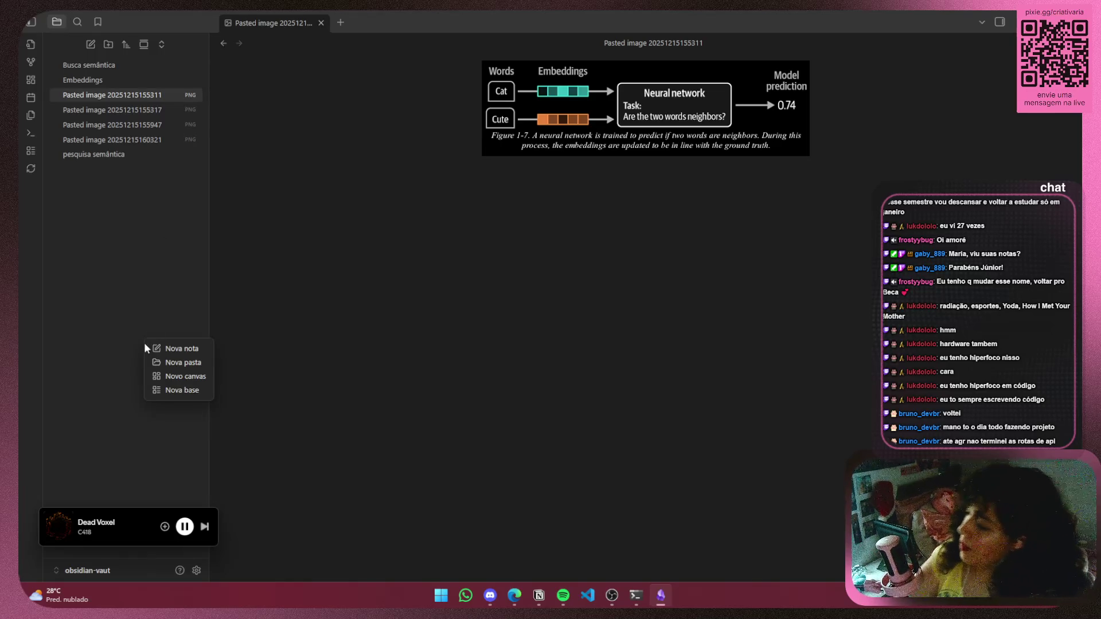
left_click(125, 381)
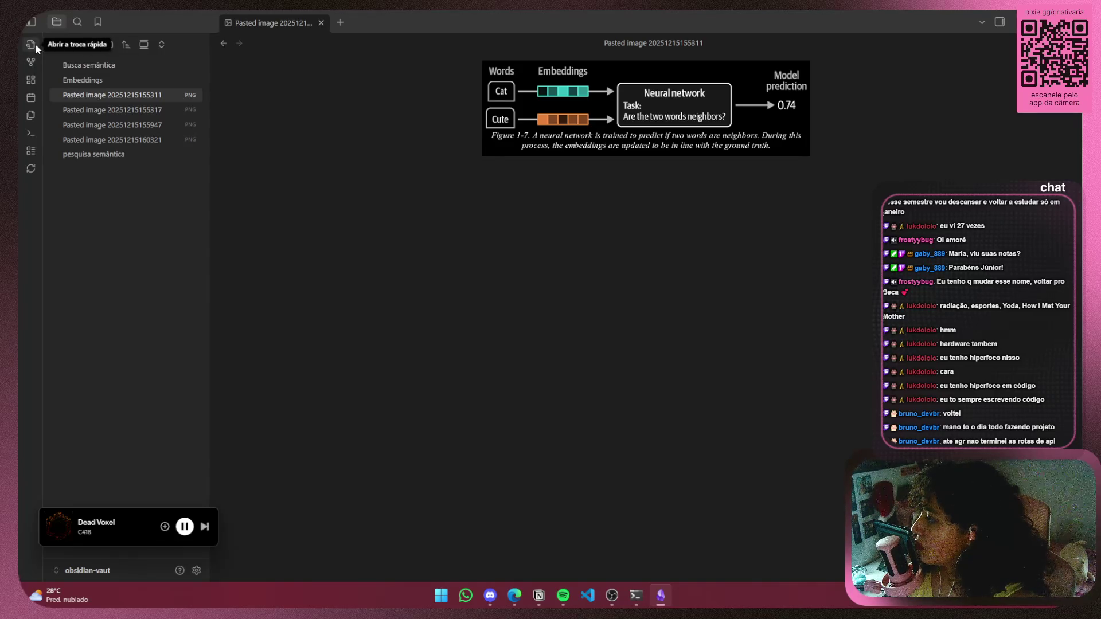
left_click(100, 21)
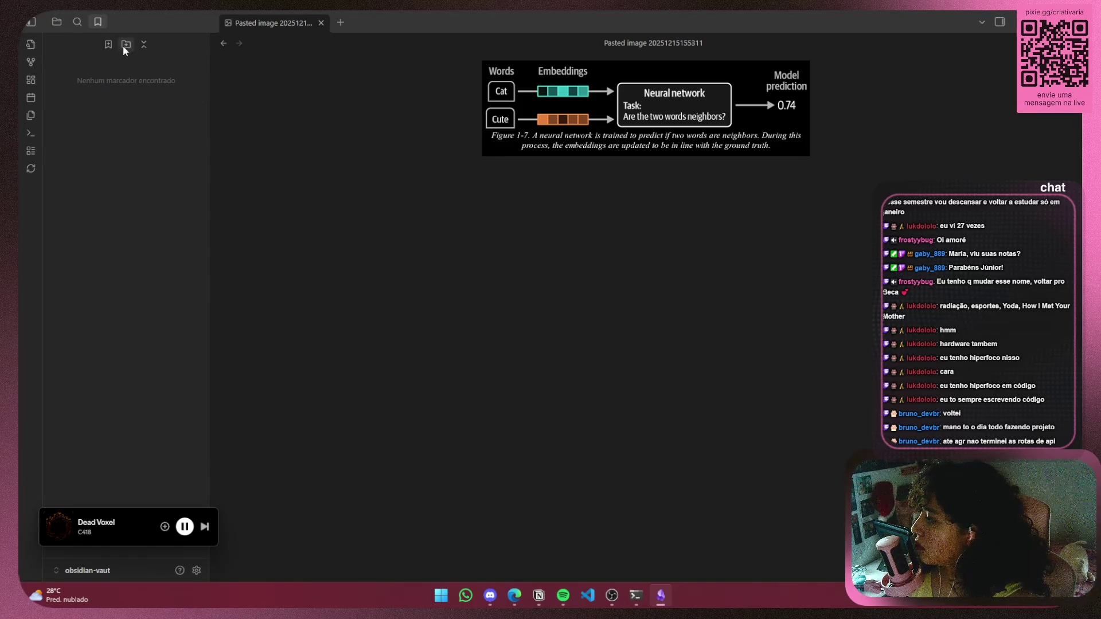
left_click(108, 45)
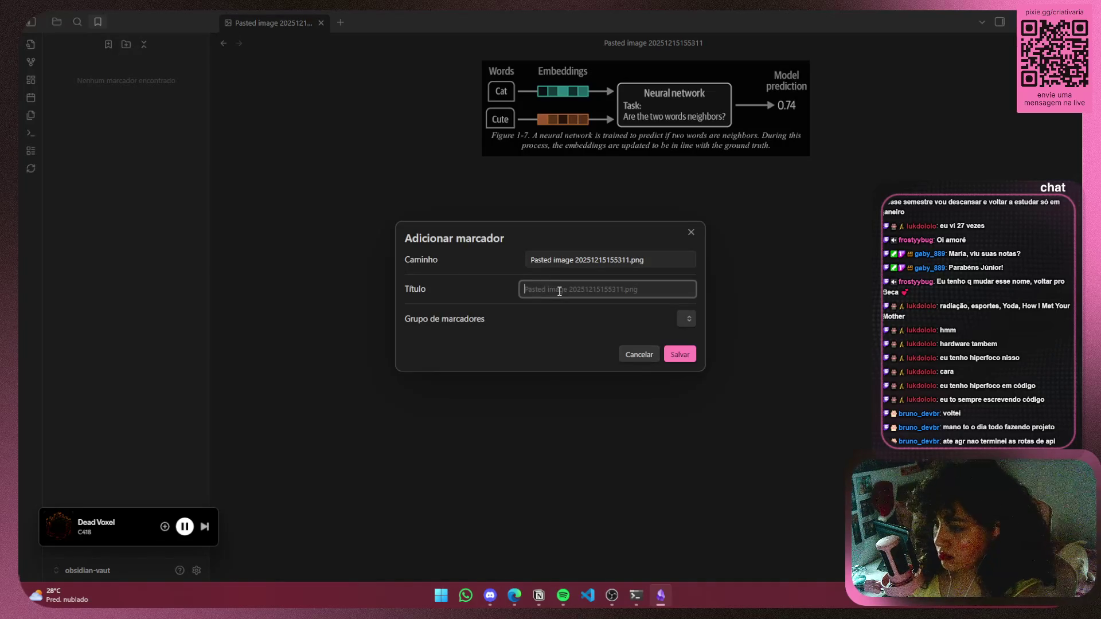
type("IA / LLM")
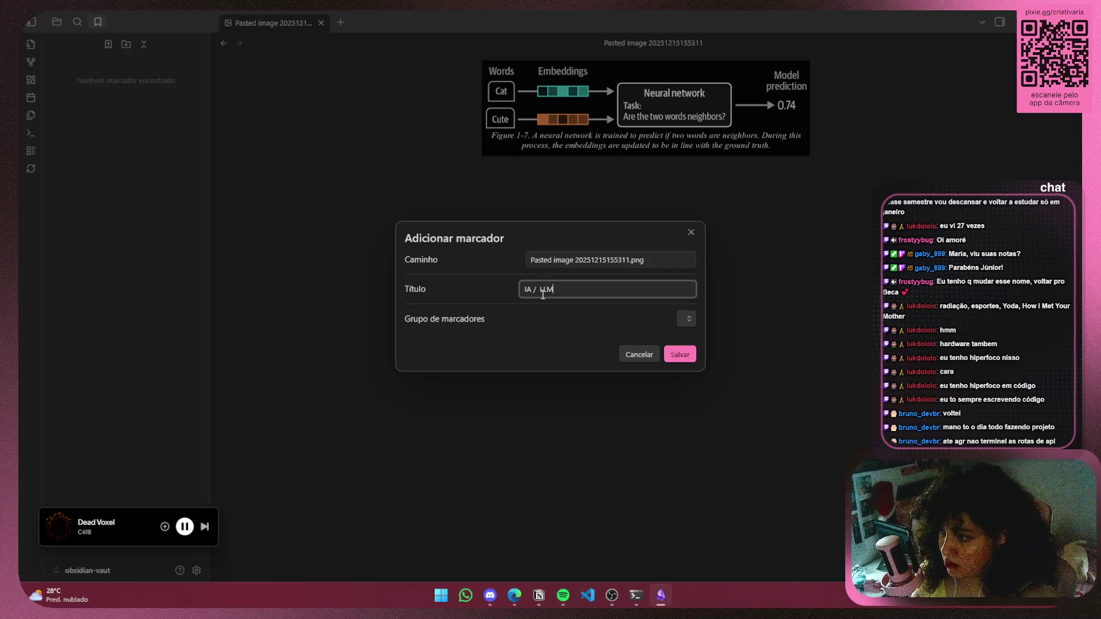
left_click_drag(540, 291, 508, 295)
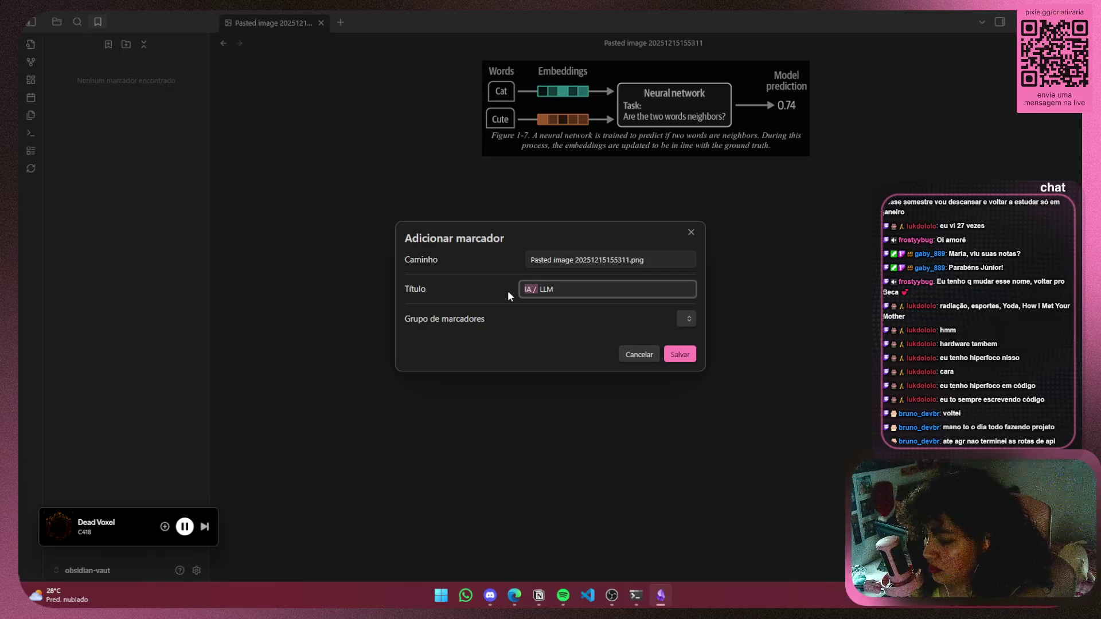
left_click(569, 289)
left_click(688, 322)
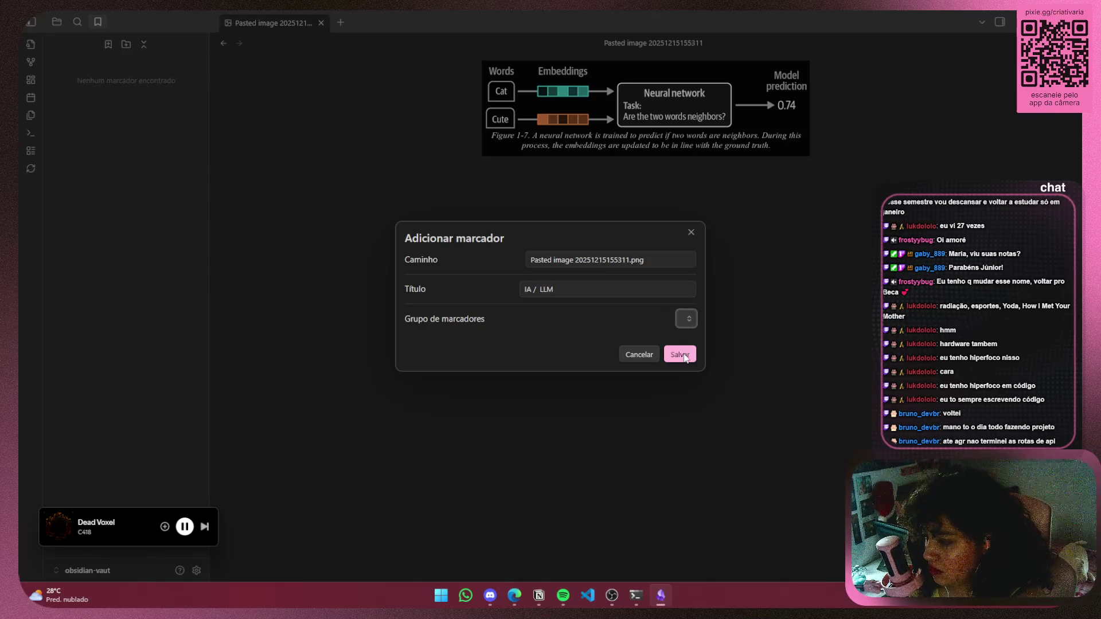
left_click(686, 355)
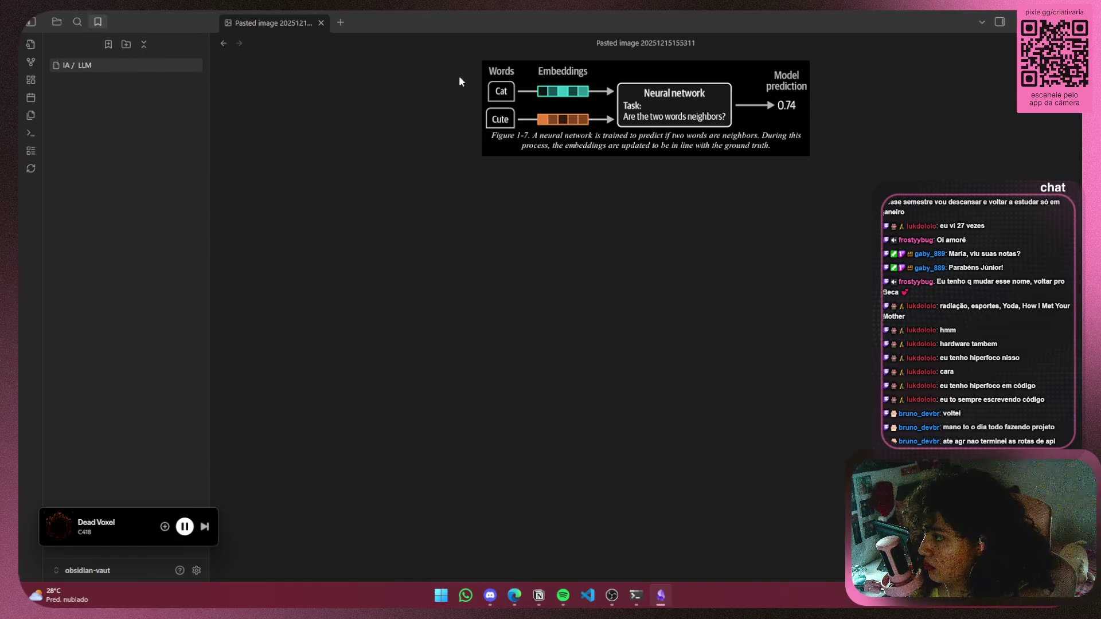
left_click(59, 22)
left_click(146, 109)
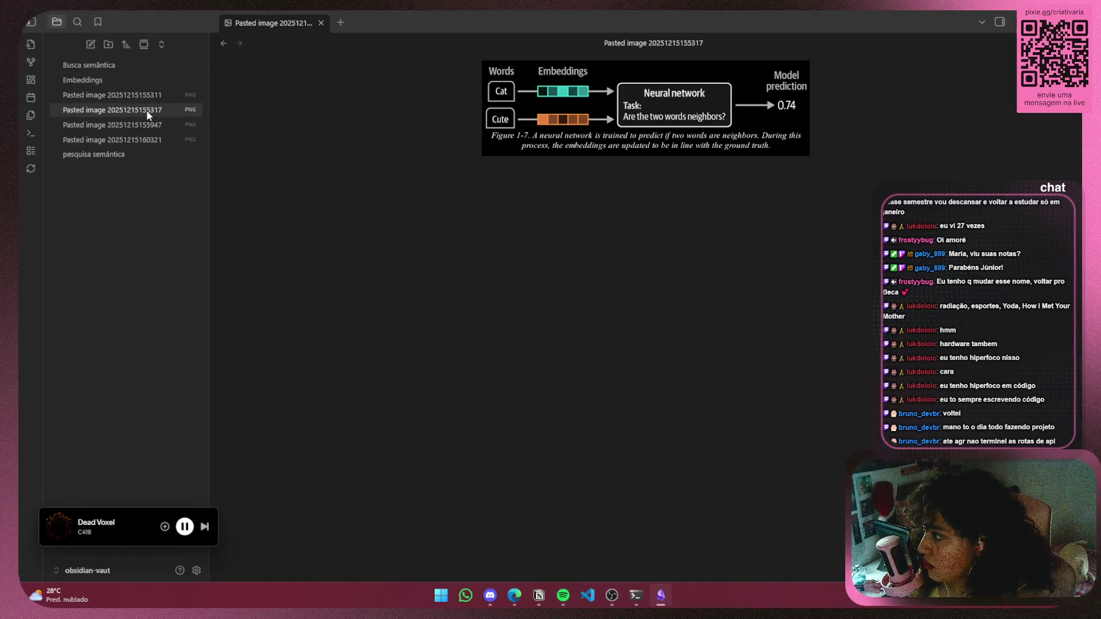
Cancel bookmarking image 155317, then revisit the IA / LLM bookmark, embedding table image and Embeddings note
right_click(141, 110)
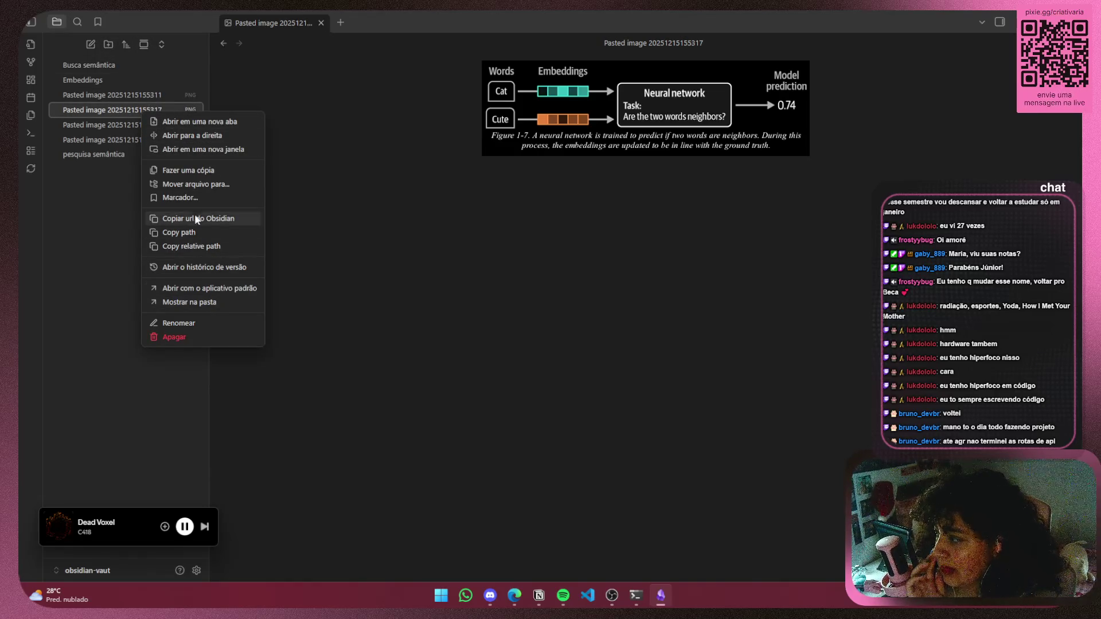
left_click(194, 198)
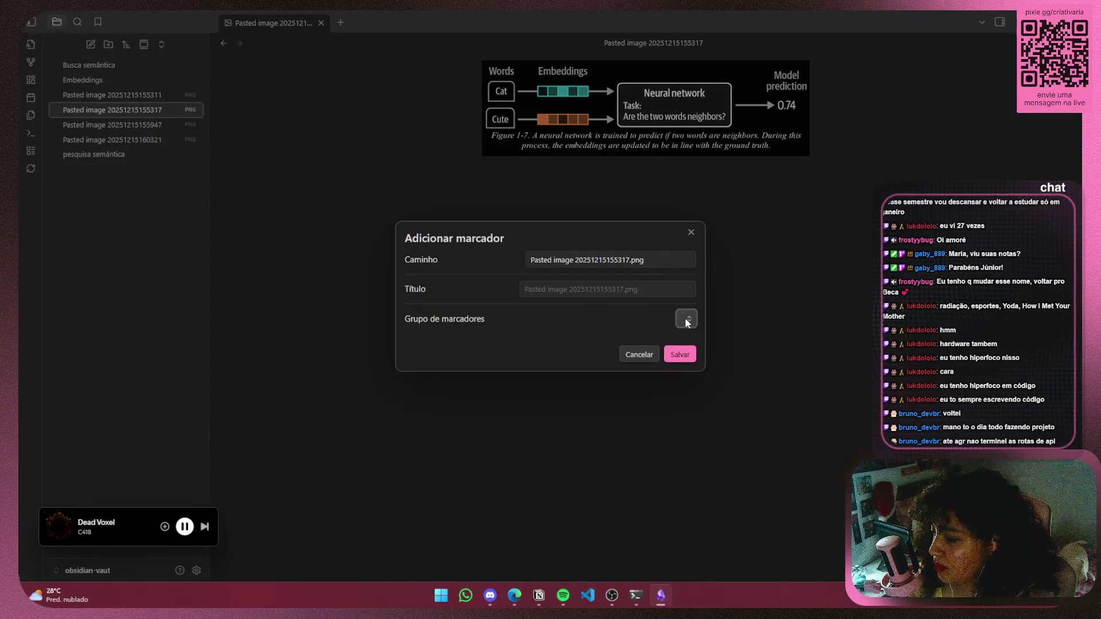
left_click(690, 232)
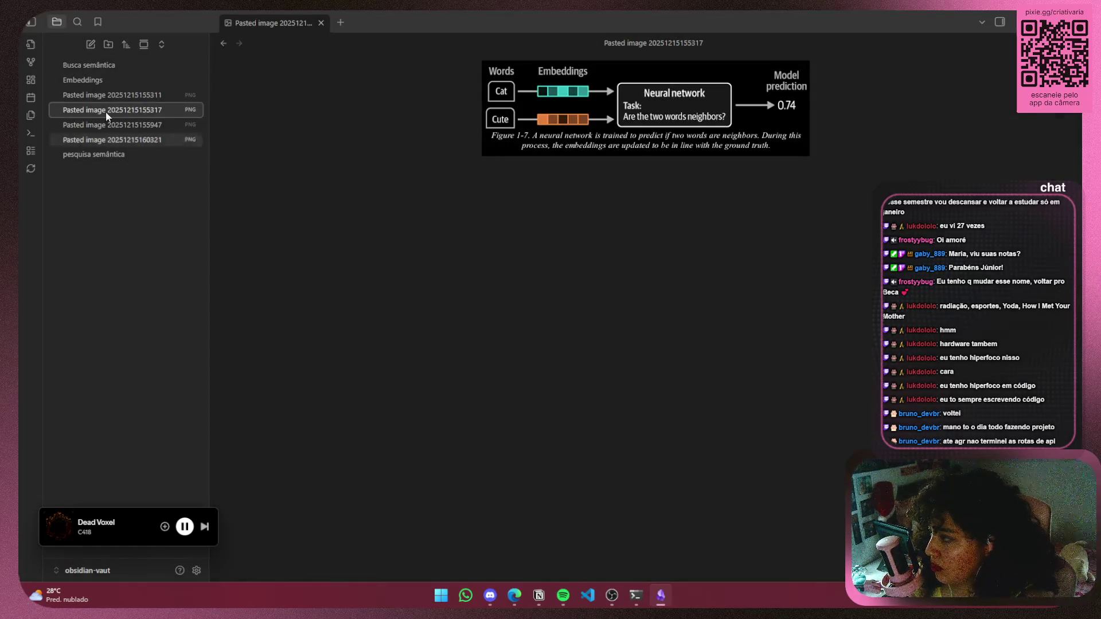
left_click(103, 22)
left_click(91, 66)
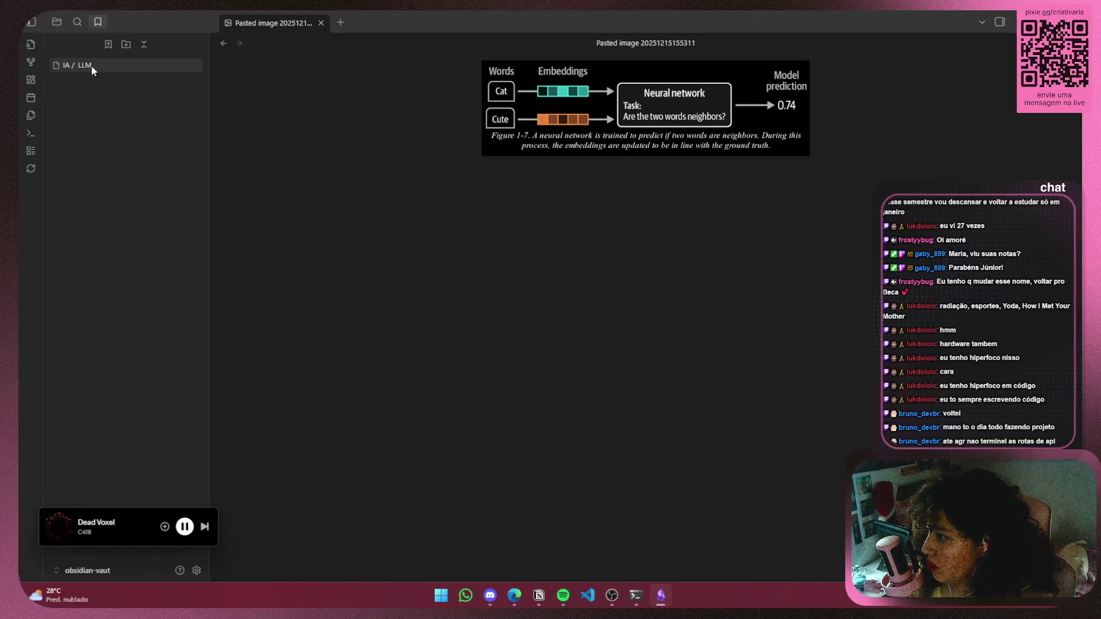
left_click(56, 22)
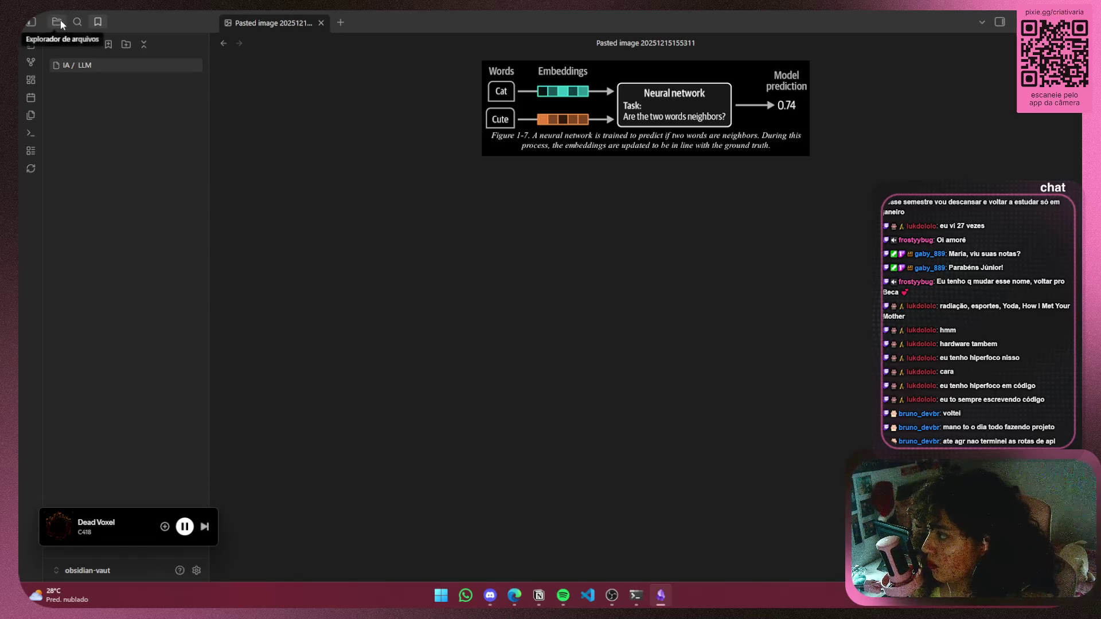
left_click(108, 124)
left_click(105, 85)
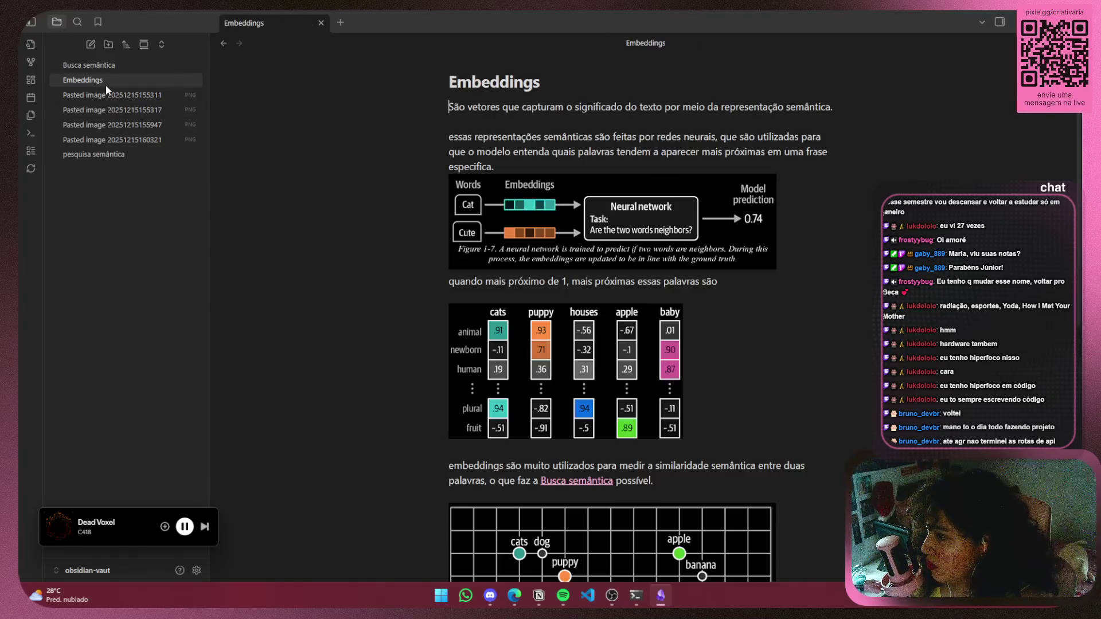
Select the four pasted images, start dragging them, and open the graph view with Ctrl+G
left_click(115, 139)
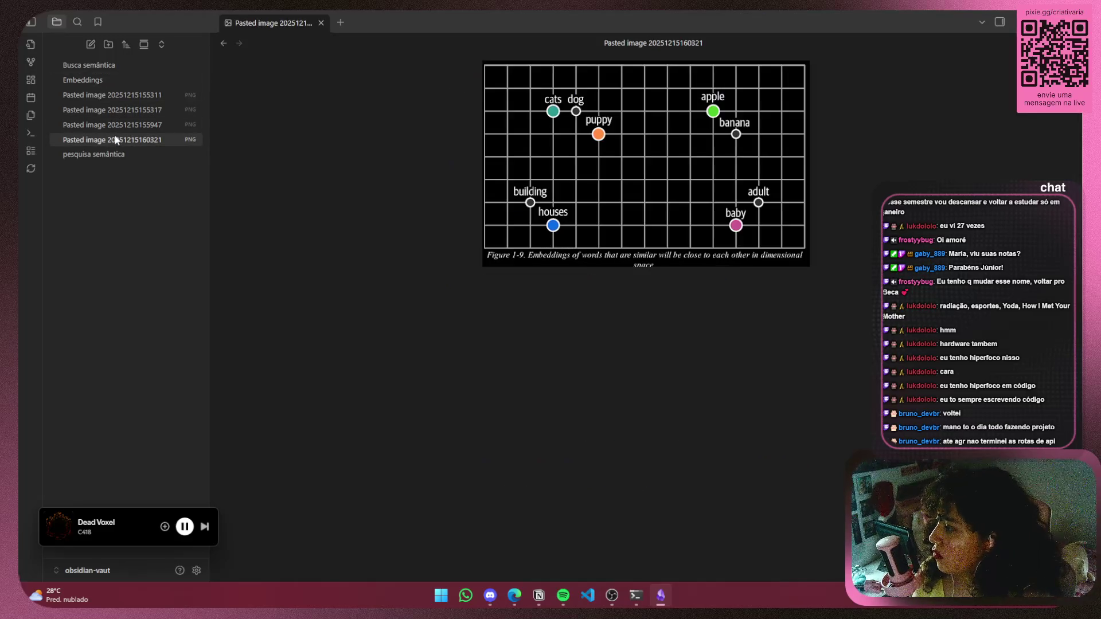
left_click(114, 124, "shift")
left_click(121, 111, "shift")
mouse_move(125, 98)
left_mouse_down()
mouse_move(144, 89)
mouse_move(114, 80)
mouse_move(108, 101)
mouse_move(117, 83)
left_mouse_up()
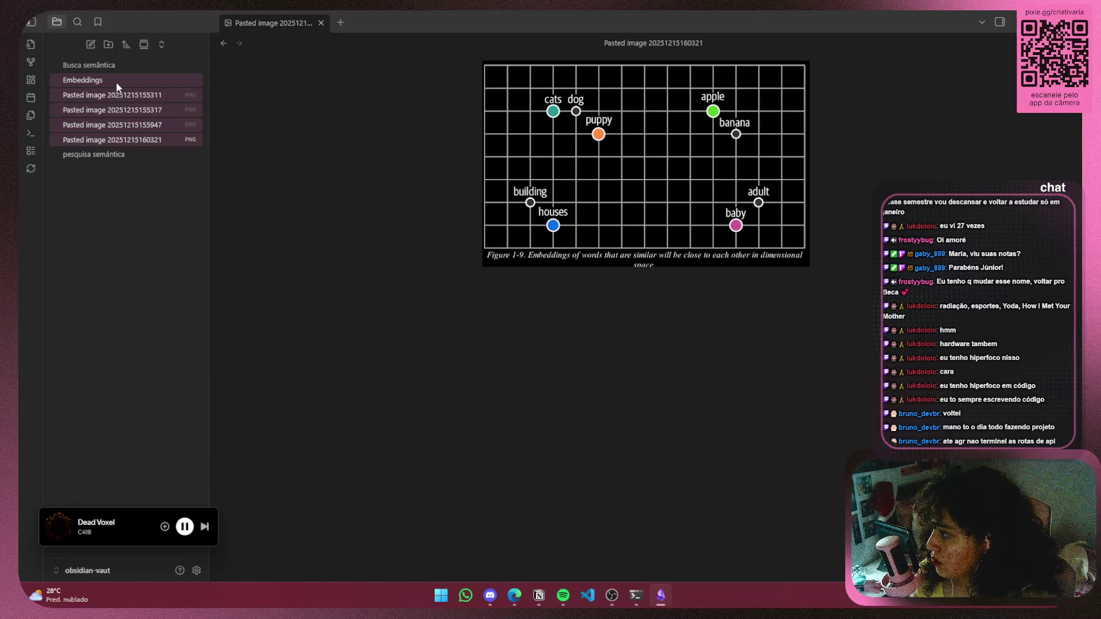
key("ctrl+g")
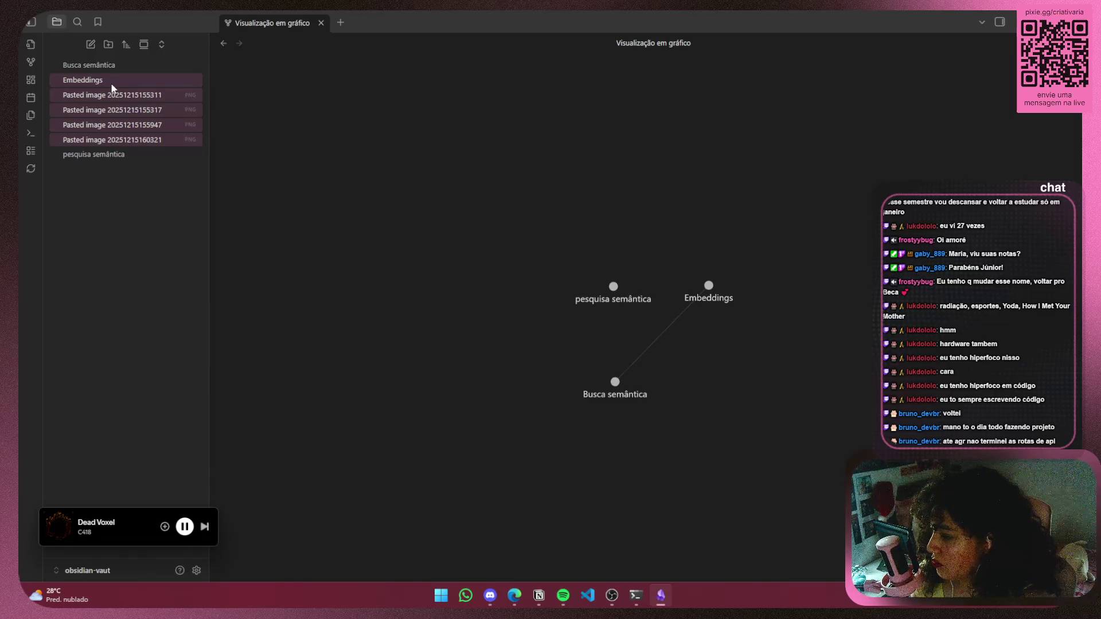
Create an 'Embeddings' folder and move the note and images into it, always updating links
left_click(108, 44)
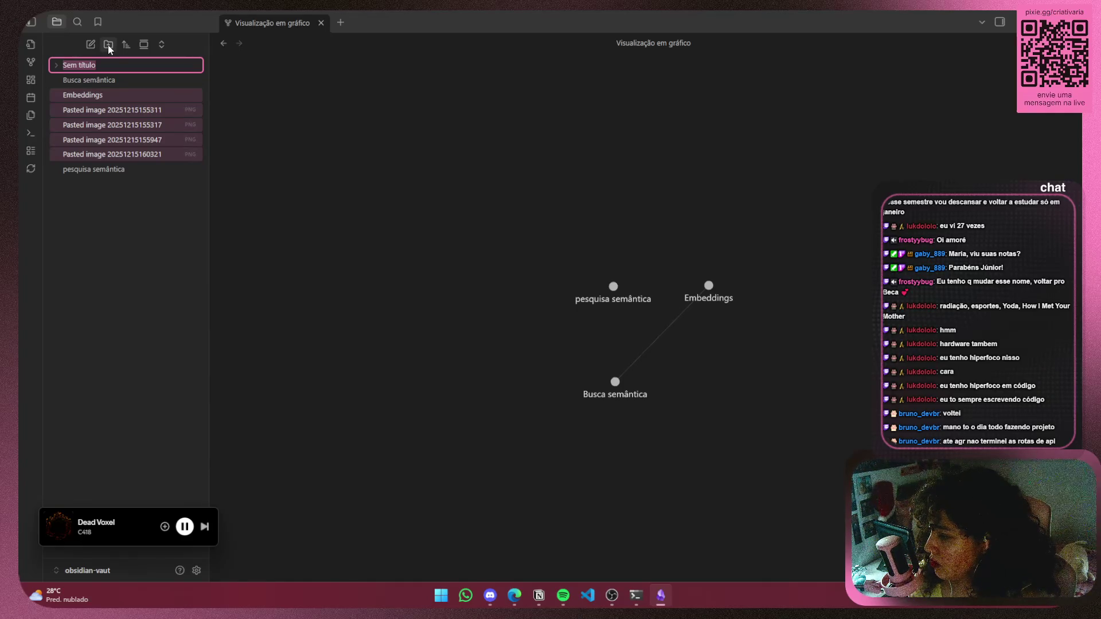
key("BackSpace")
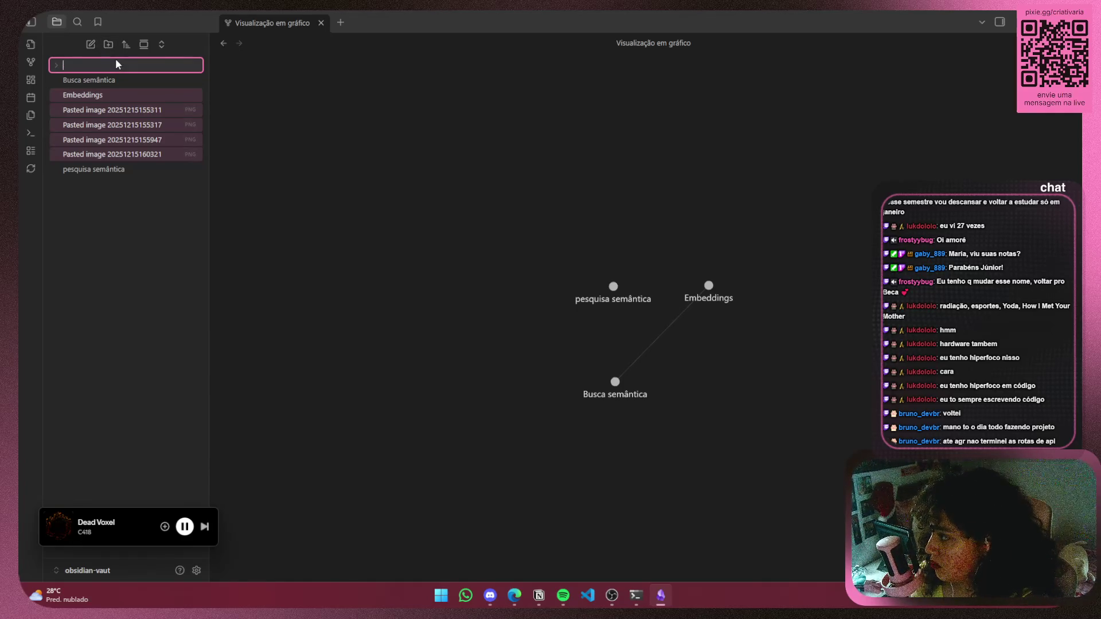
type("test")
key("BackSpace")
key("BackSpace")
key("BackSpace")
type("Embeddings")
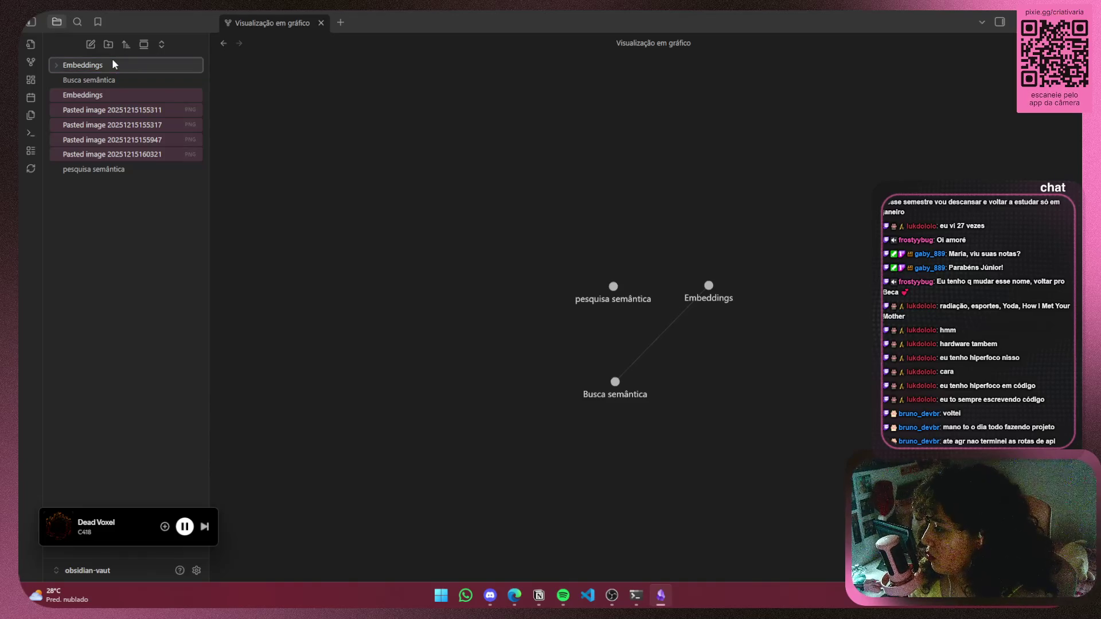
key("Return")
left_click_drag(112, 97, 126, 62)
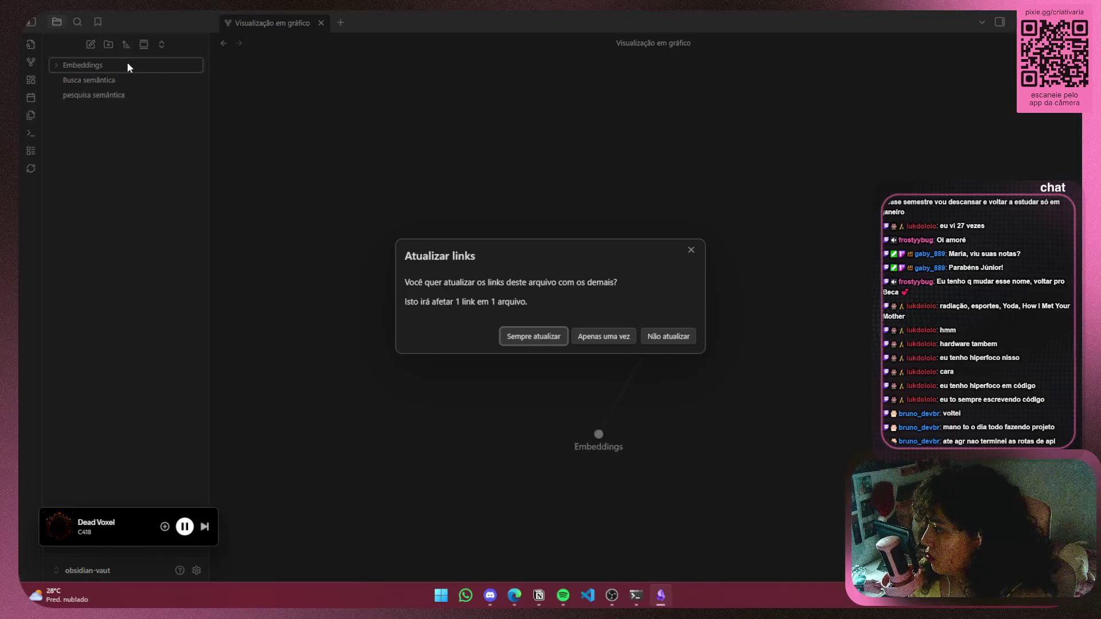
left_click(544, 343)
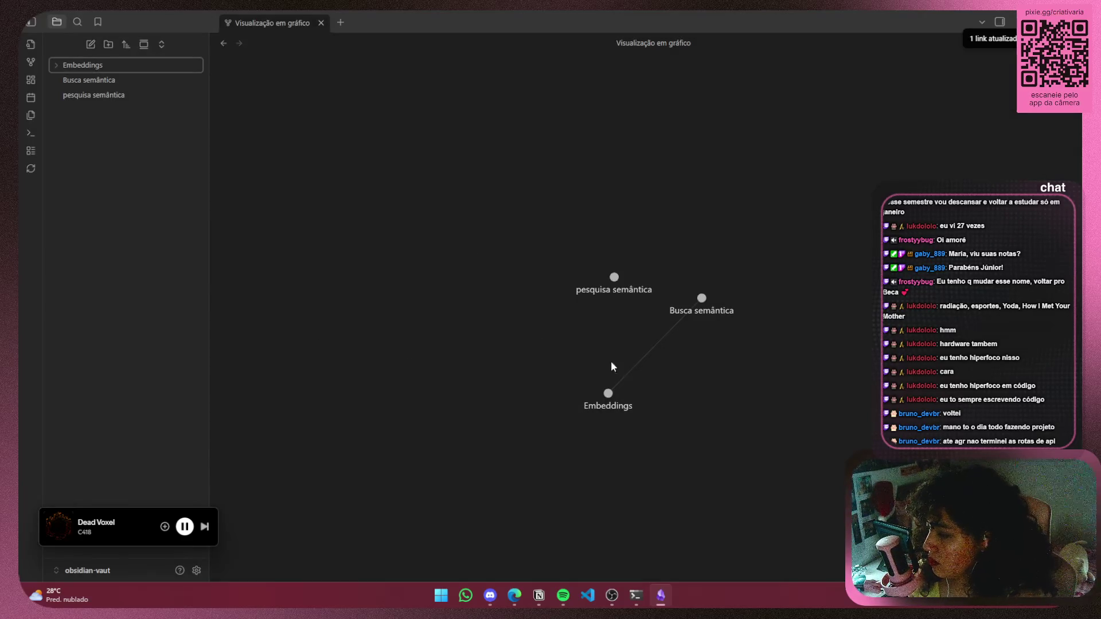
Delete the pesquisa semântica note and open Busca semântica
left_click(132, 94)
right_click(132, 94)
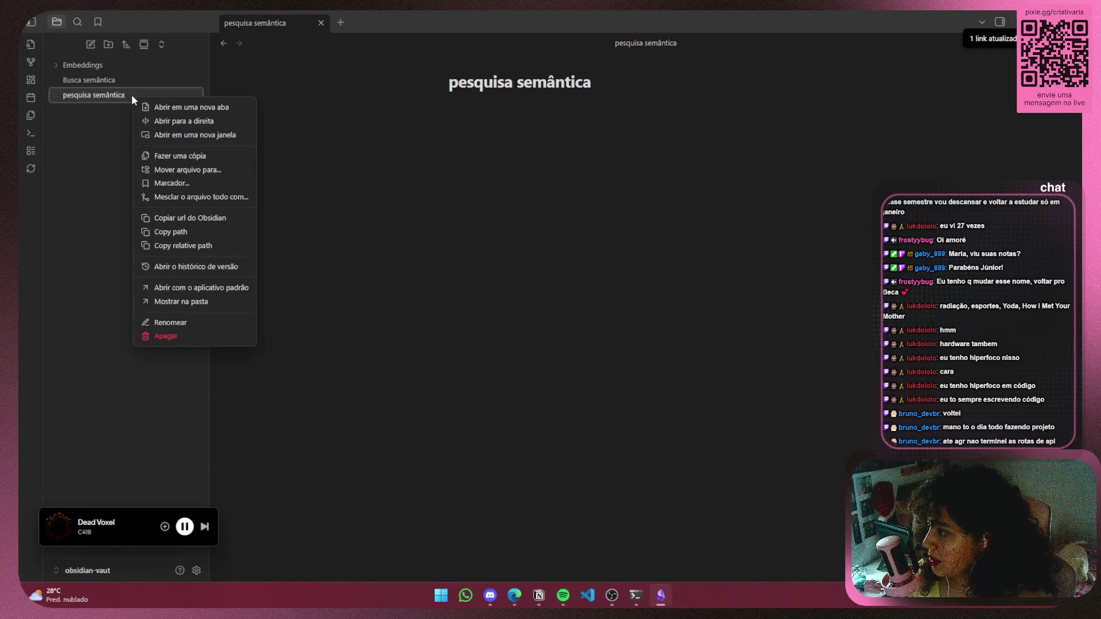
left_click(188, 337)
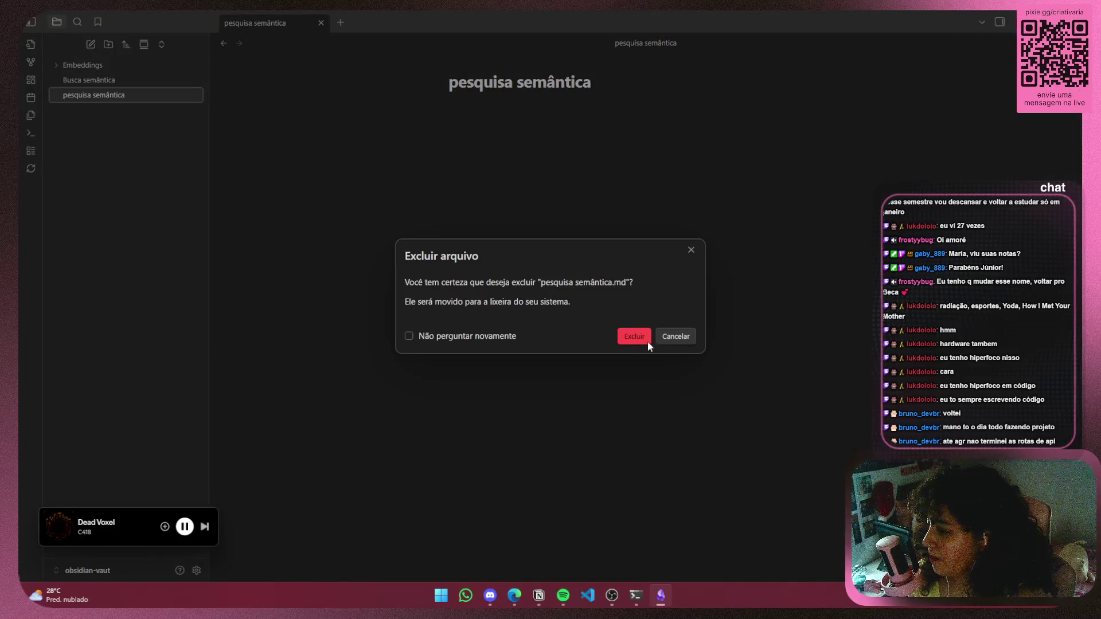
left_click(634, 339)
left_click(118, 80)
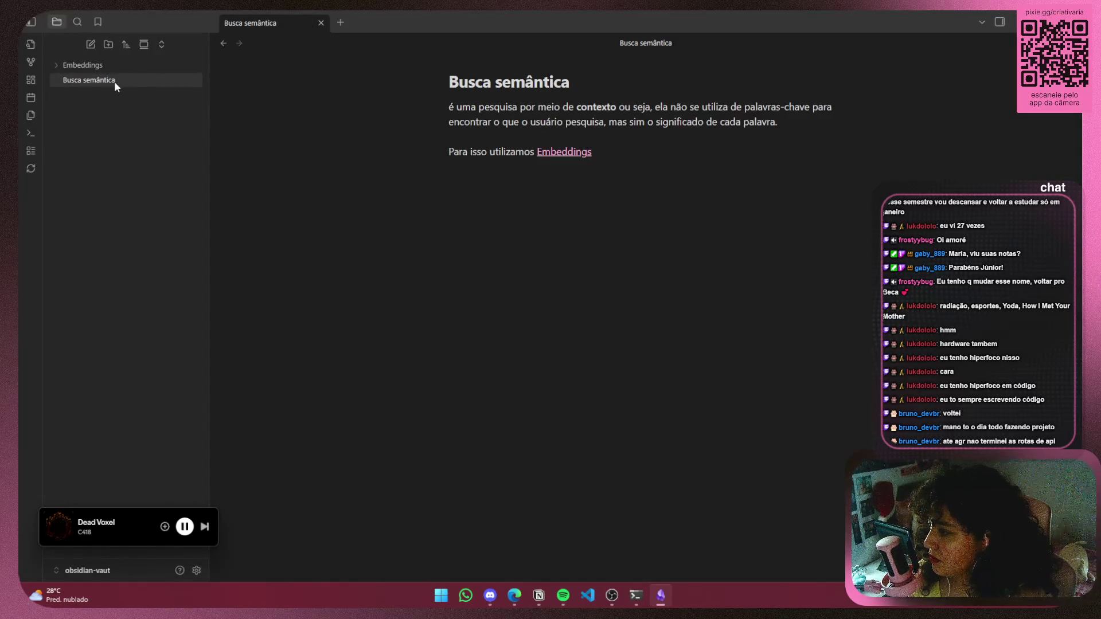
Append ', mas principalmente a' after the Embeddings line in Busca semântica
left_click(677, 161)
mouse_move(479, 107)
left_mouse_down()
mouse_move(805, 109)
mouse_move(786, 123)
left_mouse_up()
left_click(767, 122)
left_click(640, 155)
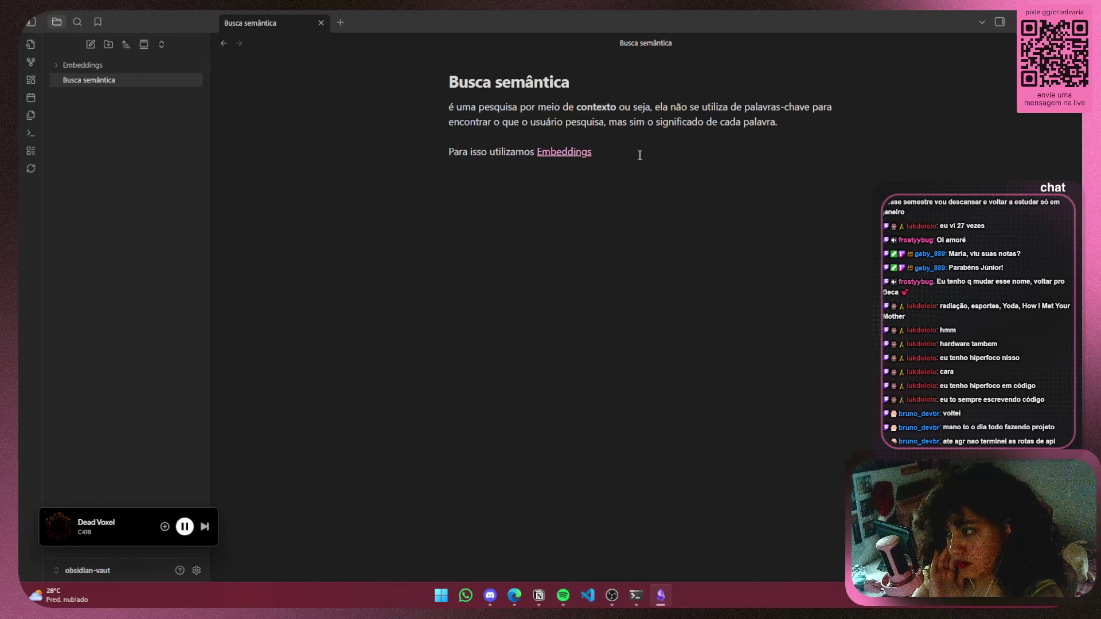
left_click(640, 155)
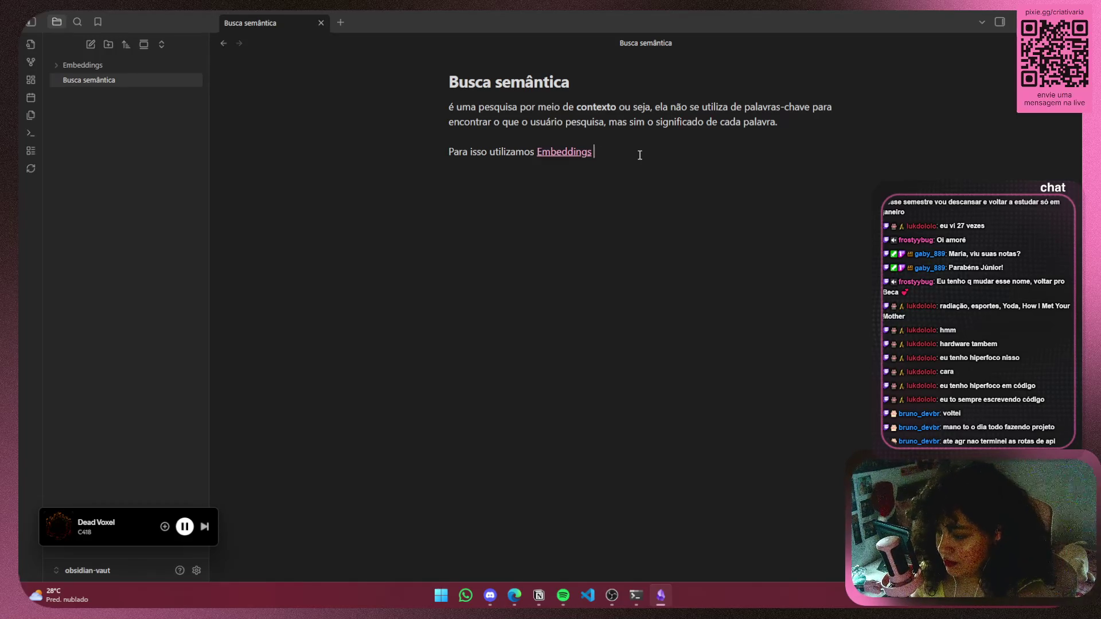
type(". mas principal")
type("a")
type("mente")
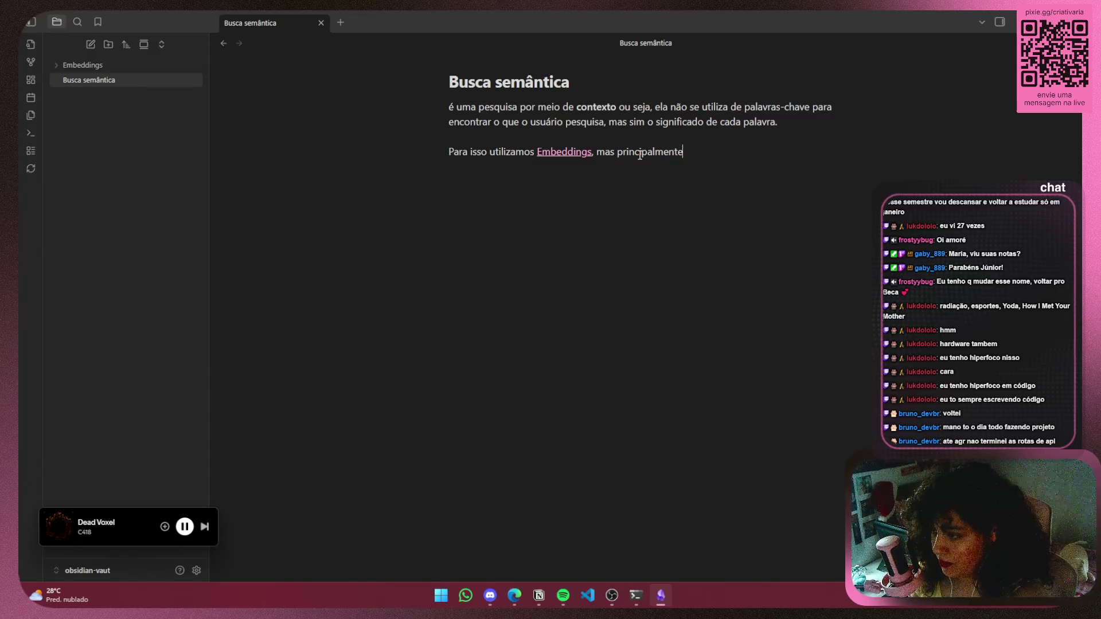
Move the Obsidian window down so it floats over the hands-on-llms.pdf browser view
mouse_move(742, 22)
left_mouse_down()
mouse_move(751, 212)
mouse_move(611, 407)
mouse_move(558, 407)
left_mouse_up()
scroll(565, 258, "up", 3)
scroll(566, 258, "up", 5)
scroll(549, 258, "down", 6)
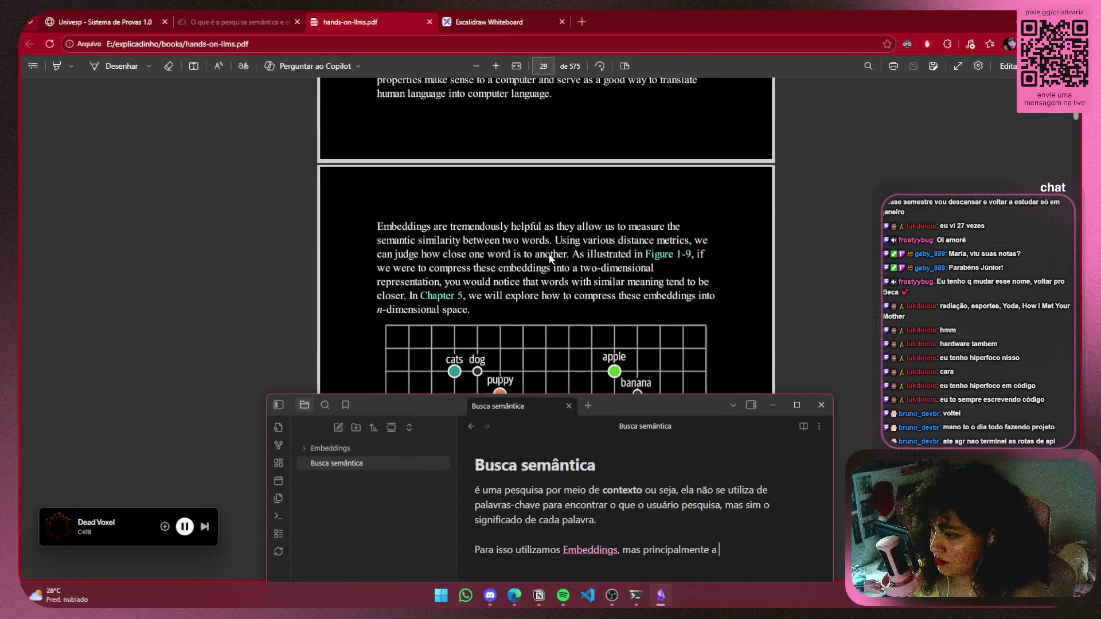
Write 'proximidade que as palavras pesquisadas pelo usuário tem em relação com o conteudo a ser pesquisado'
left_click_drag(625, 405, 452, 344)
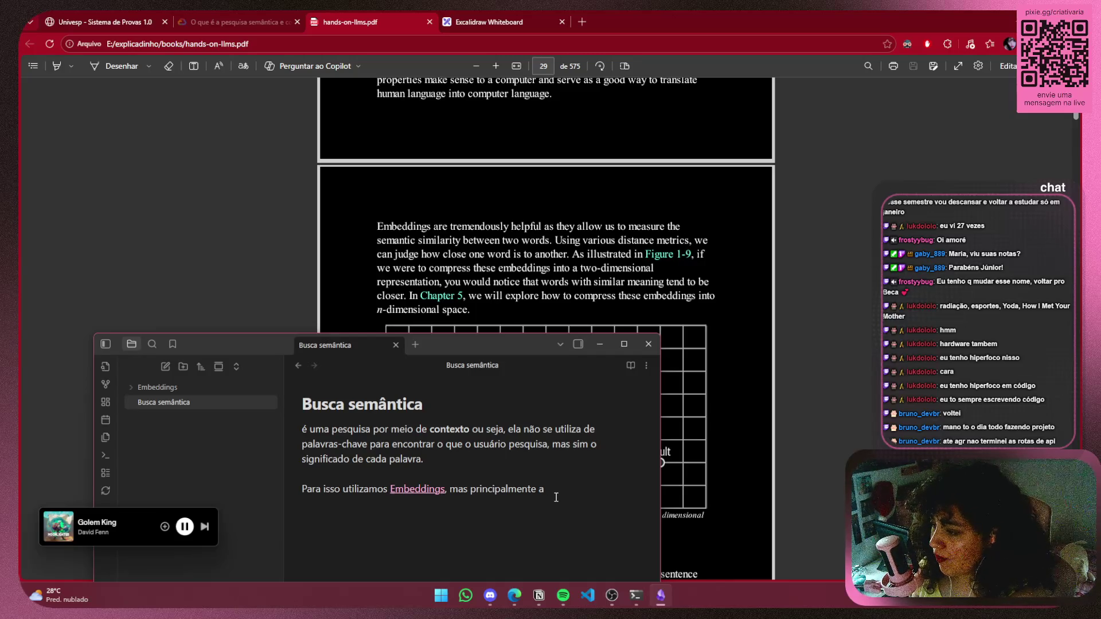
type("pro")
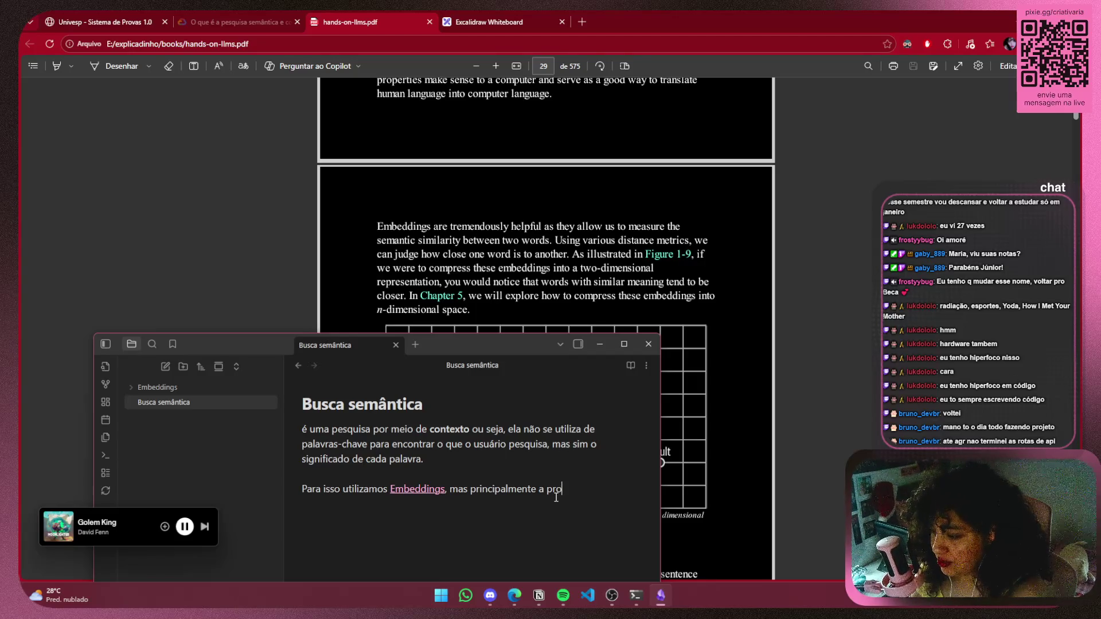
type("ximidade ")
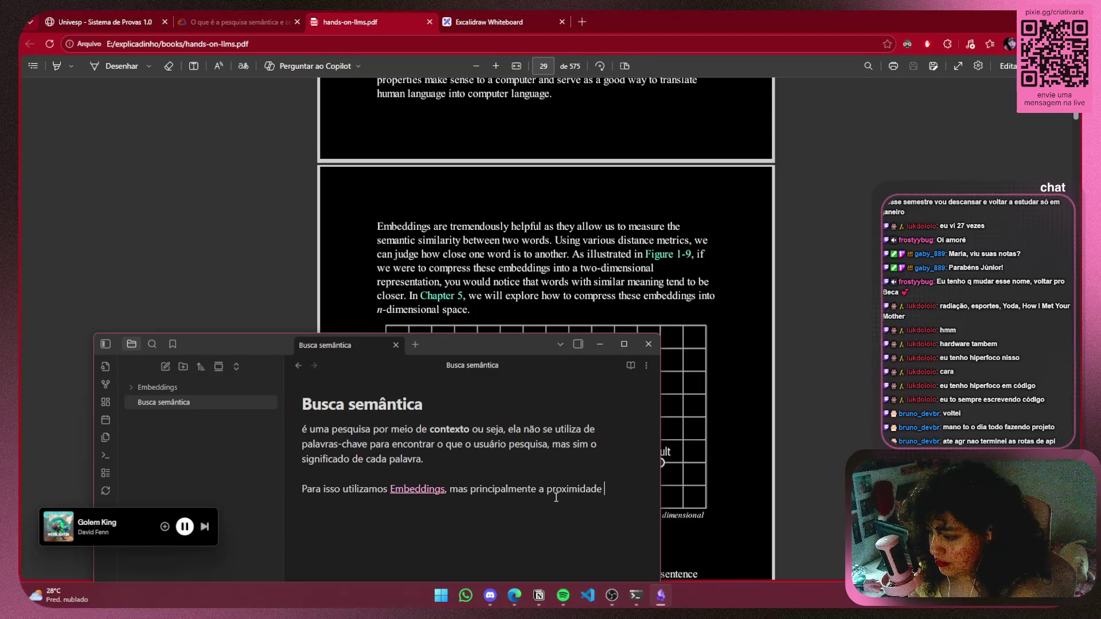
type("de")
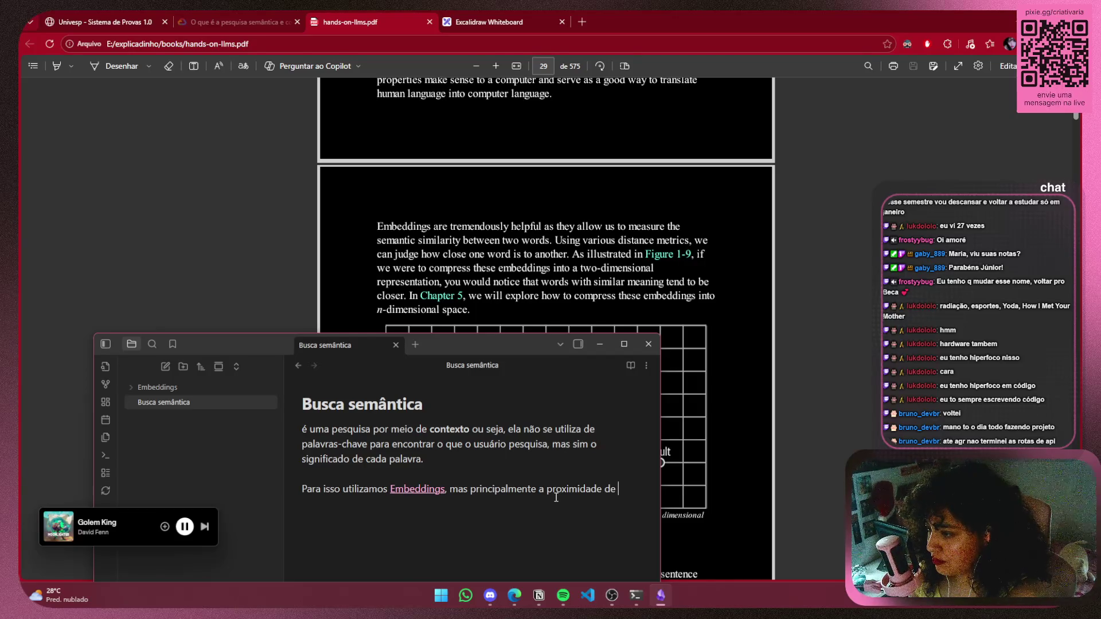
key("BackSpace")
type("que as palavras pesquisdas tem")
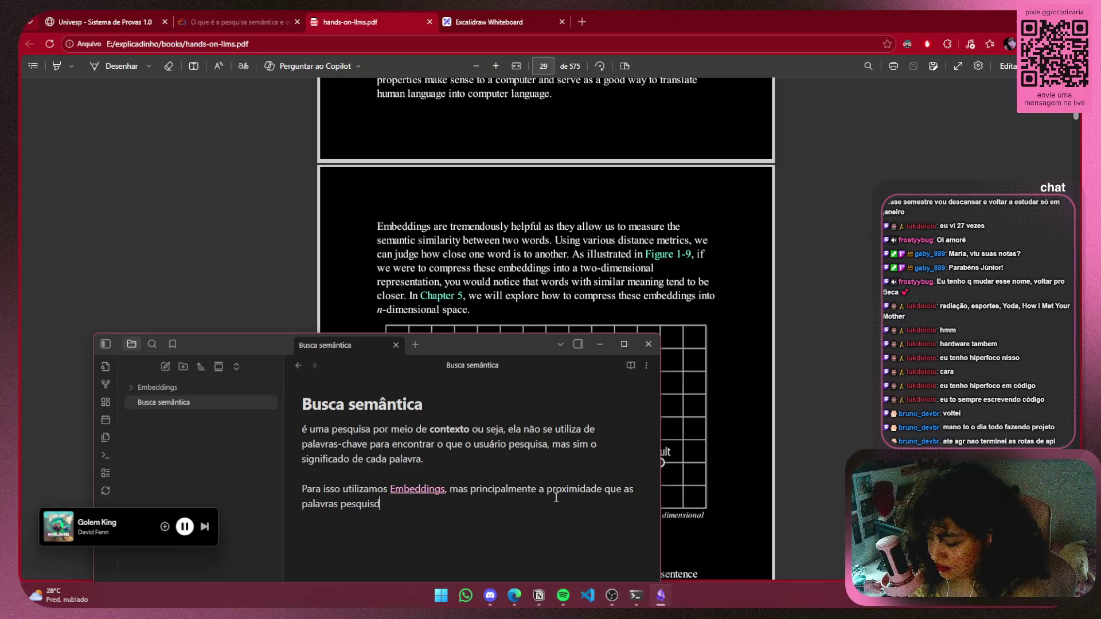
key("BackSpace")
key("BackSpace")
key("BackSpace")
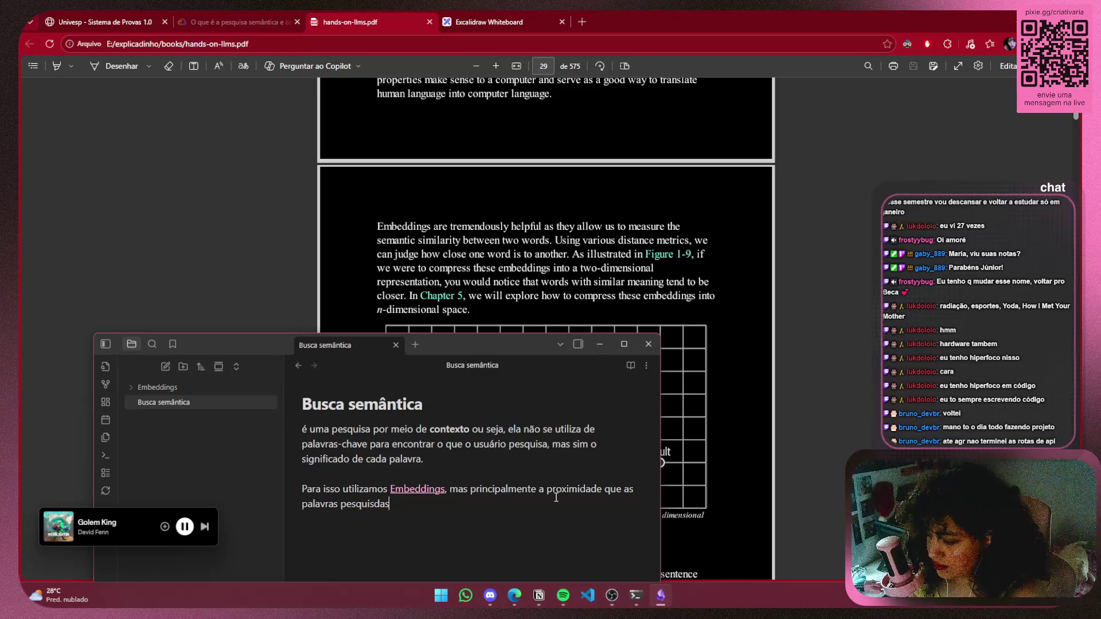
type("as")
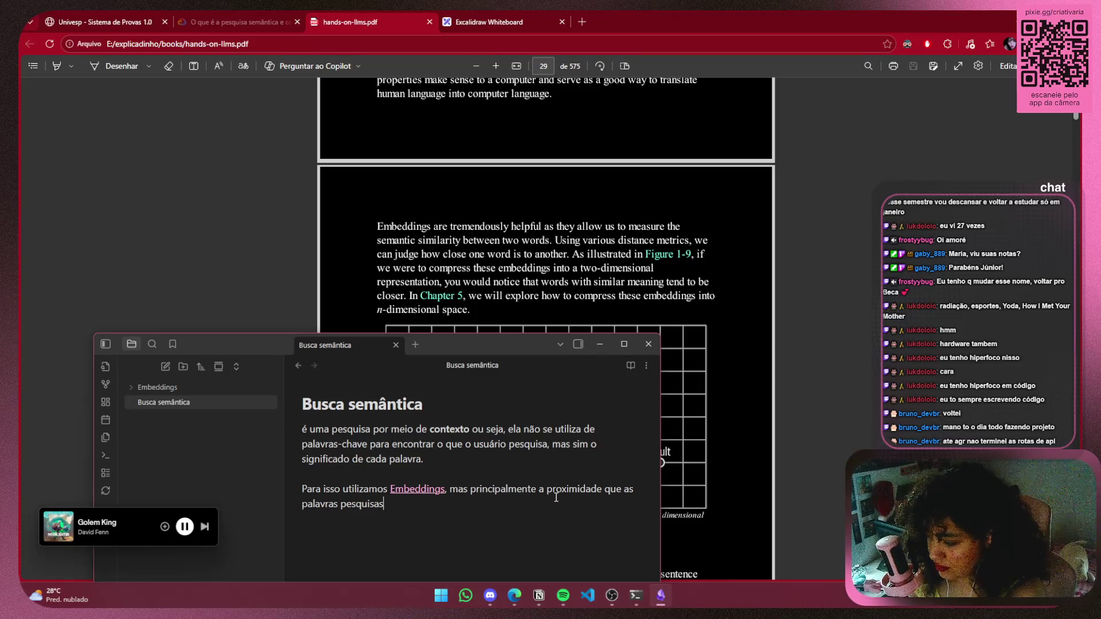
key("BackSpace")
key("BackSpace")
type("das pelo usu")
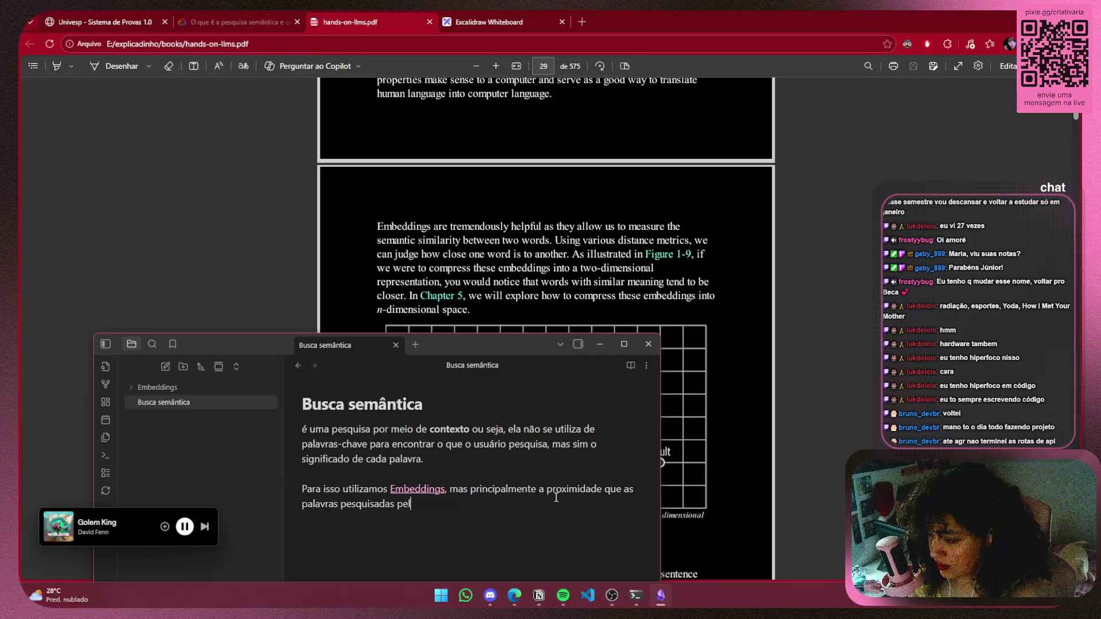
type("ári")
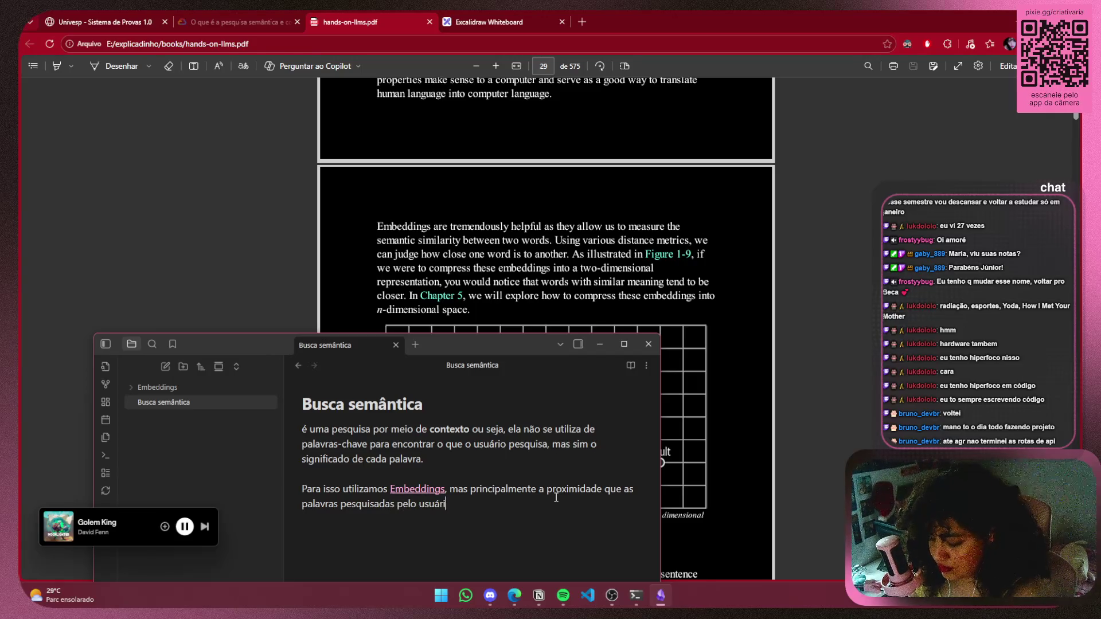
type("o tem em relação")
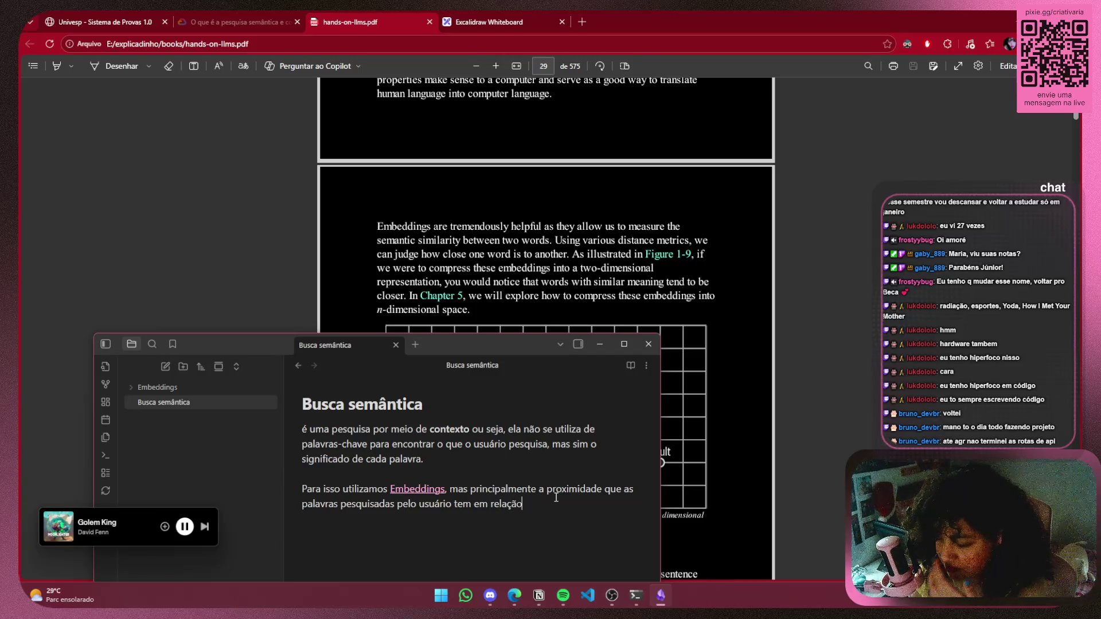
type(" com o conteudo a ser pesquisado")
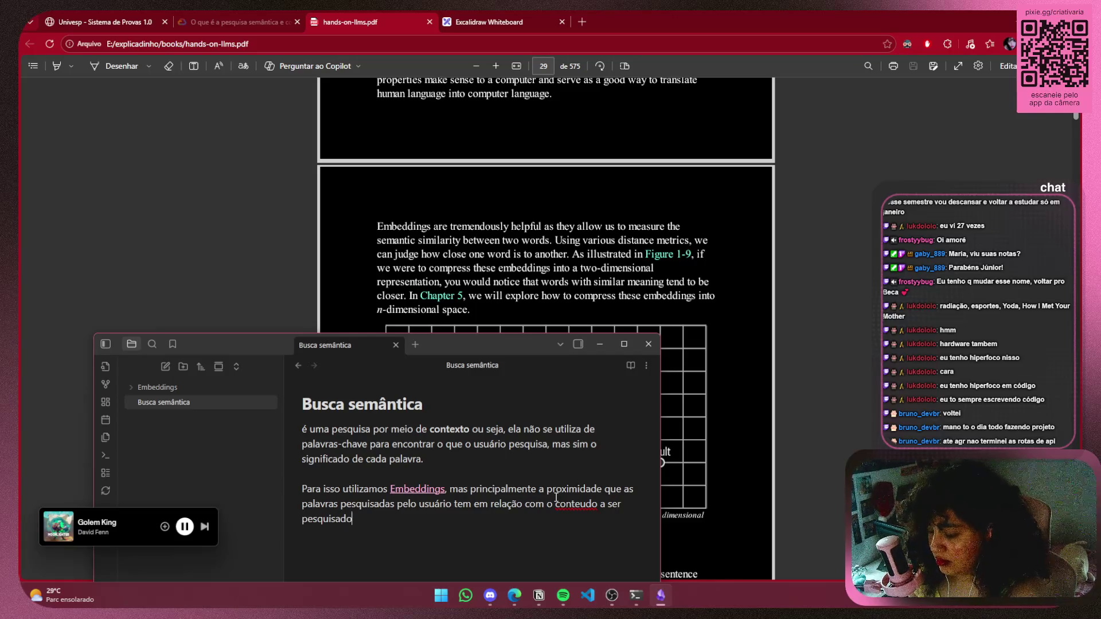
right_click(562, 503)
Correct 'conteudo' to 'conteúdo' and select the phrase 'palavras pesquisadas'
left_click(505, 511)
left_click(409, 527)
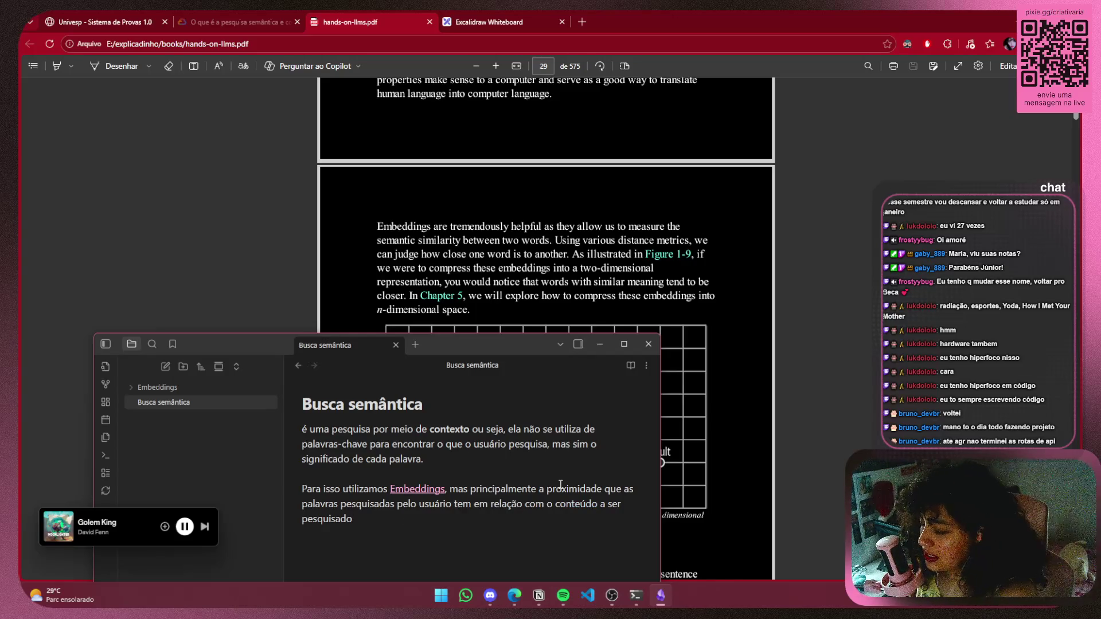
left_click_drag(340, 504, 383, 503)
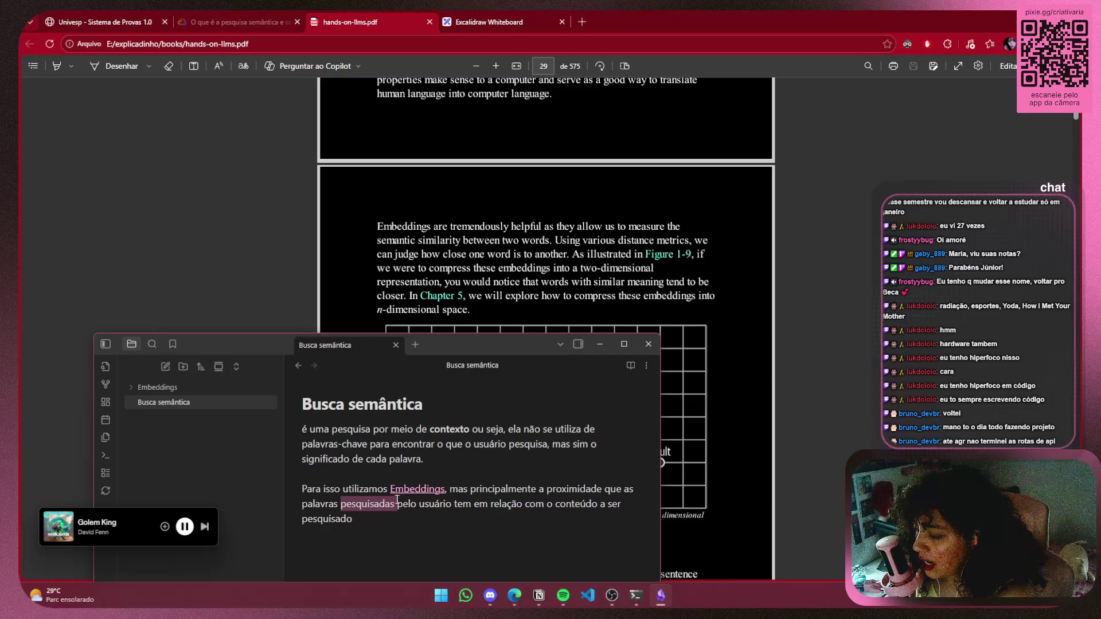
left_click(385, 522)
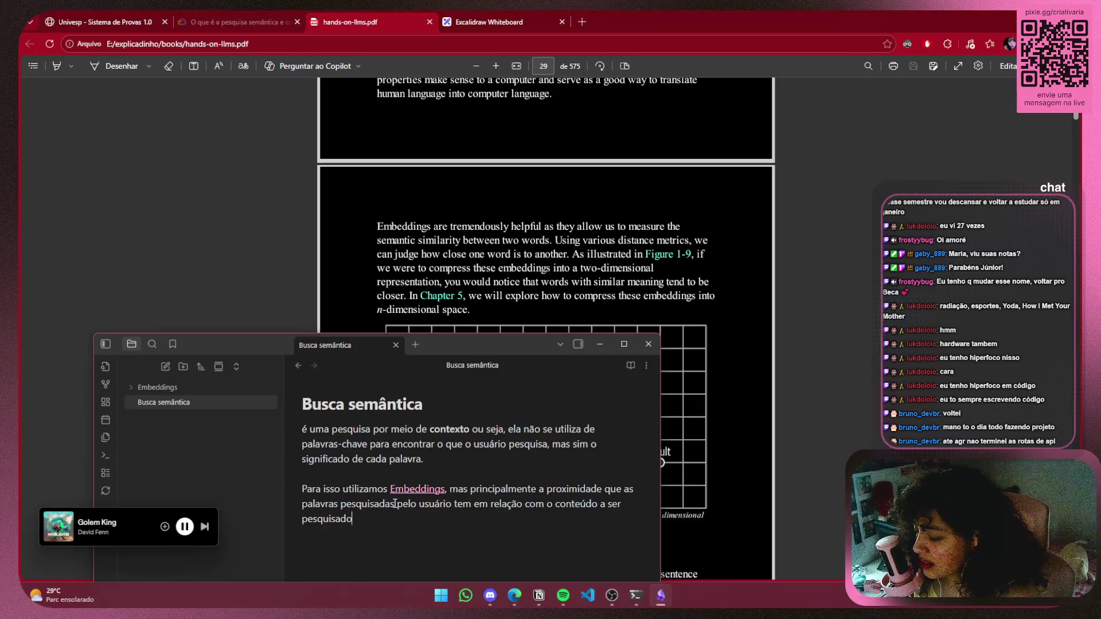
left_click_drag(394, 504, 299, 502)
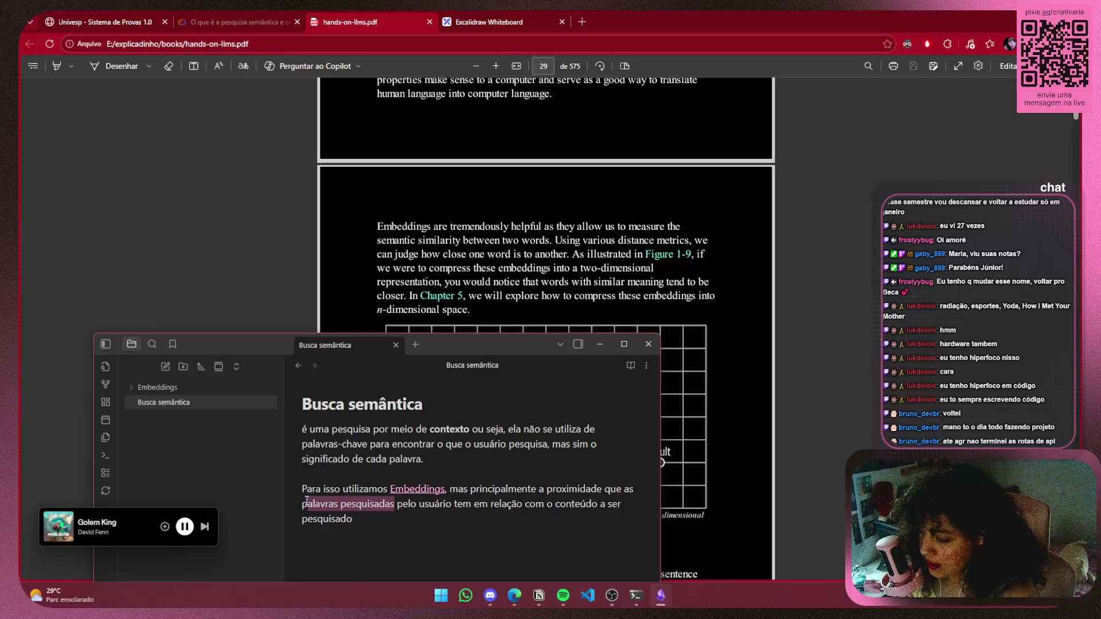
left_click_drag(397, 504, 299, 504)
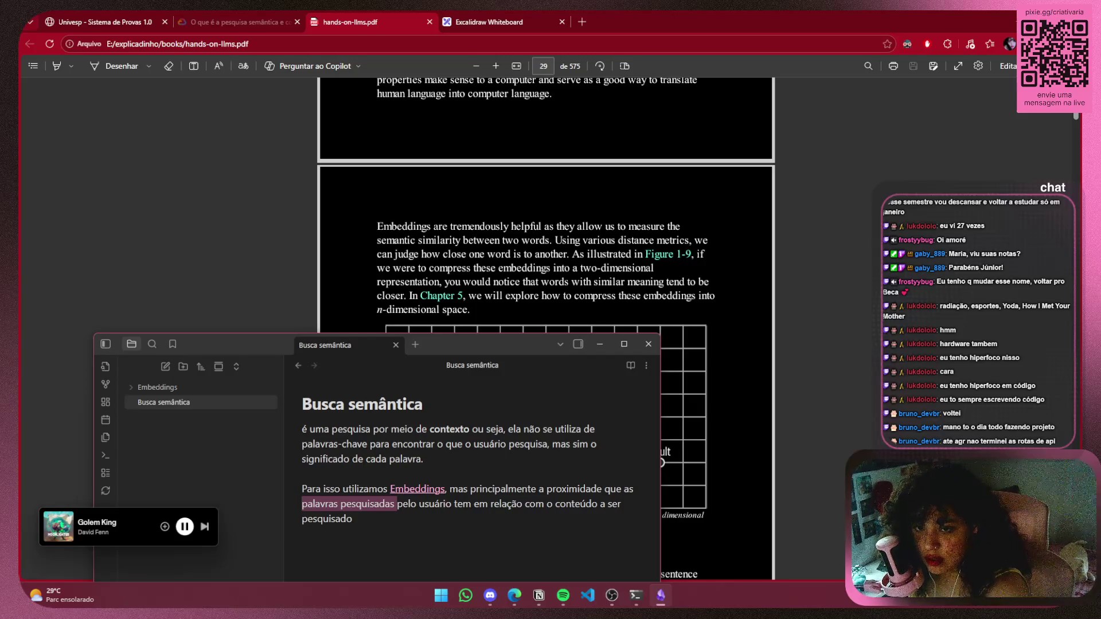
Switch to the browser and Discord, then return to the note window
key("alt+Tab")
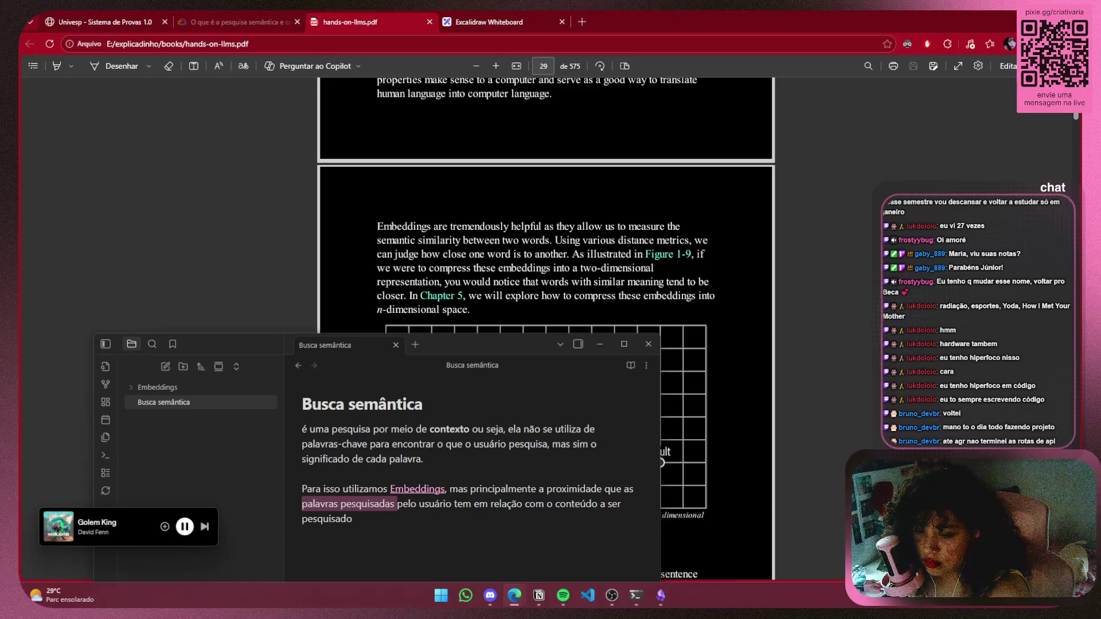
key("alt+Tab")
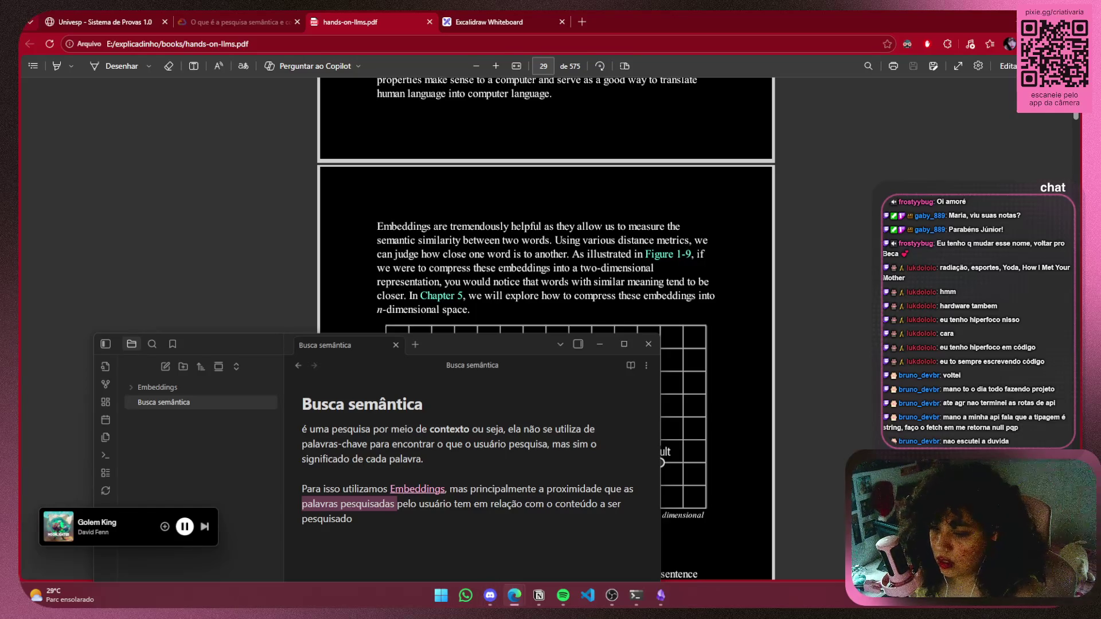
left_click(520, 512)
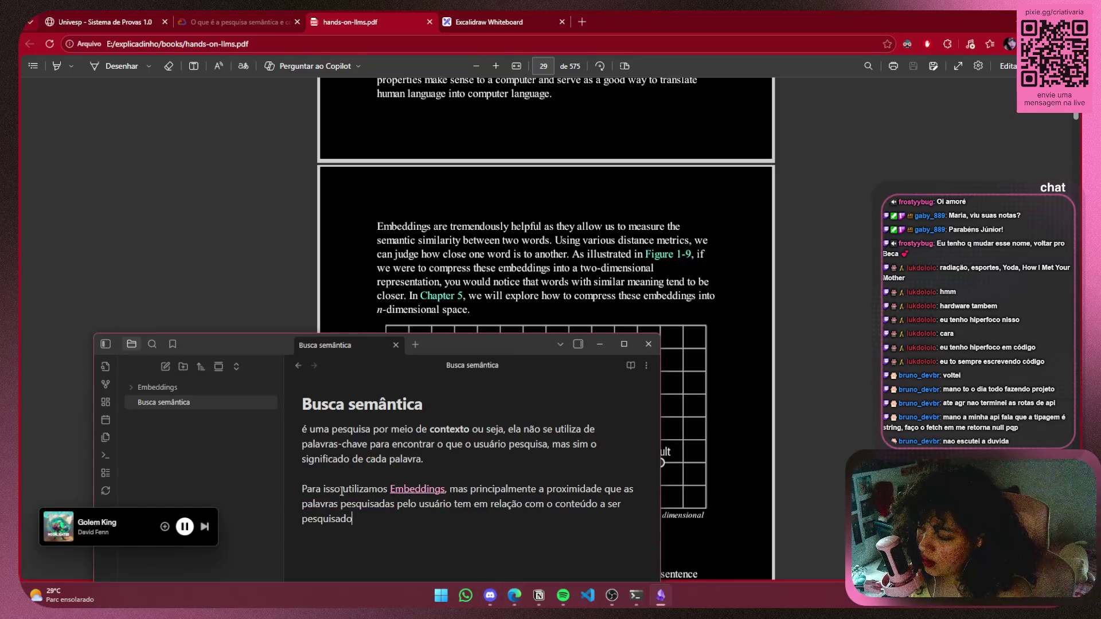
Raise the note window and select 'palavras pesquisadas' in the second paragraph
left_click_drag(470, 348, 542, 186)
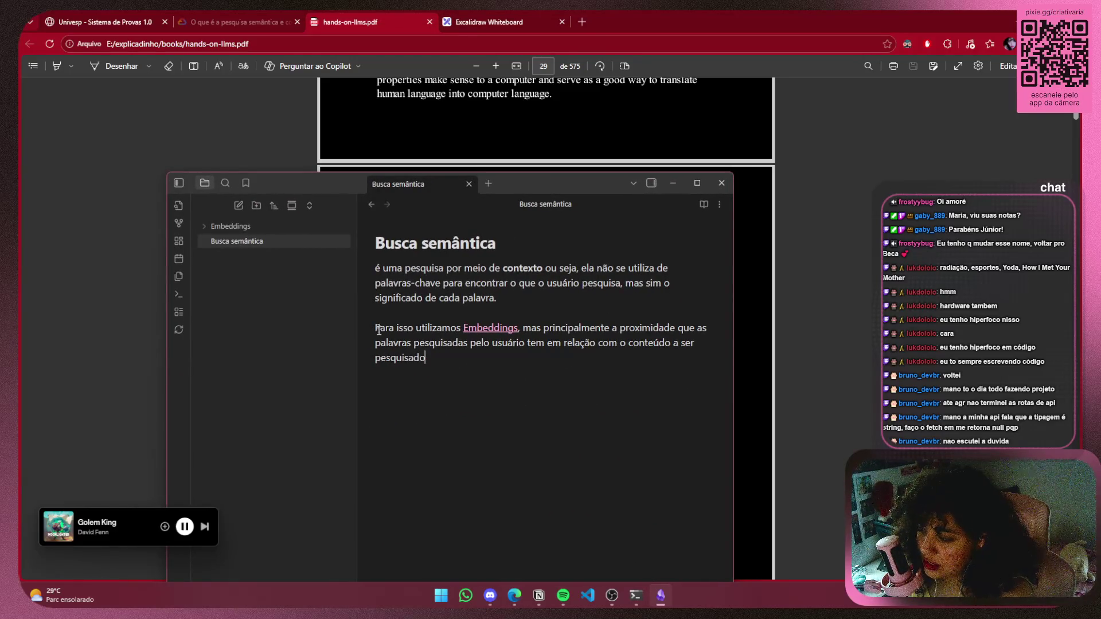
left_click_drag(377, 330, 452, 328)
mouse_move(537, 328)
left_mouse_down()
mouse_move(711, 329)
mouse_move(376, 344)
mouse_move(754, 350)
mouse_move(673, 344)
mouse_move(458, 373)
left_mouse_up()
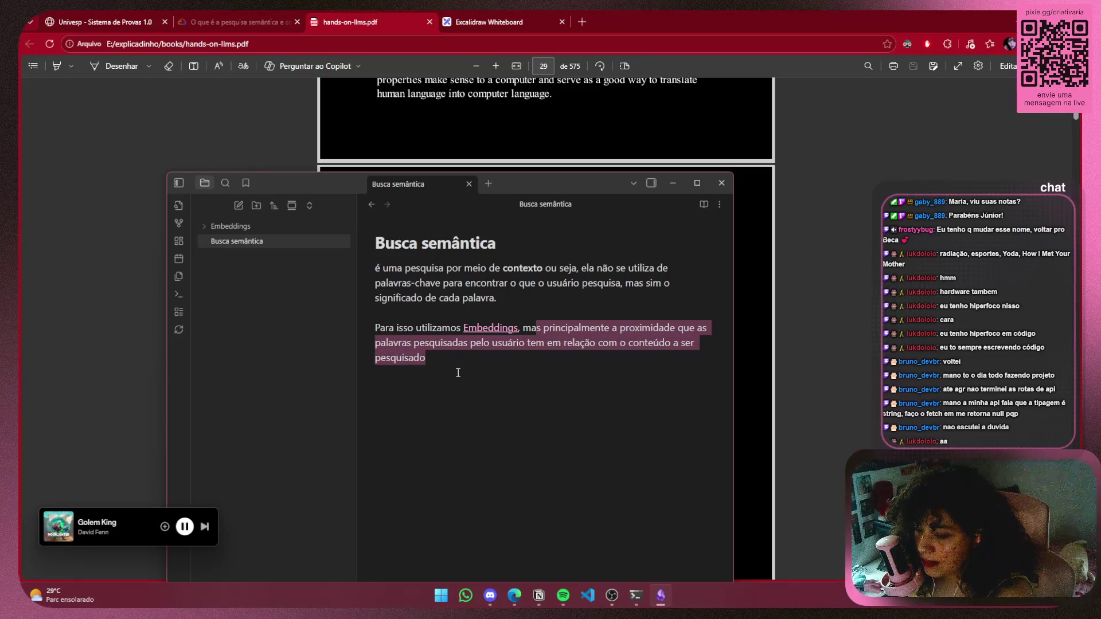
left_click(516, 358)
left_click_drag(467, 343, 376, 344)
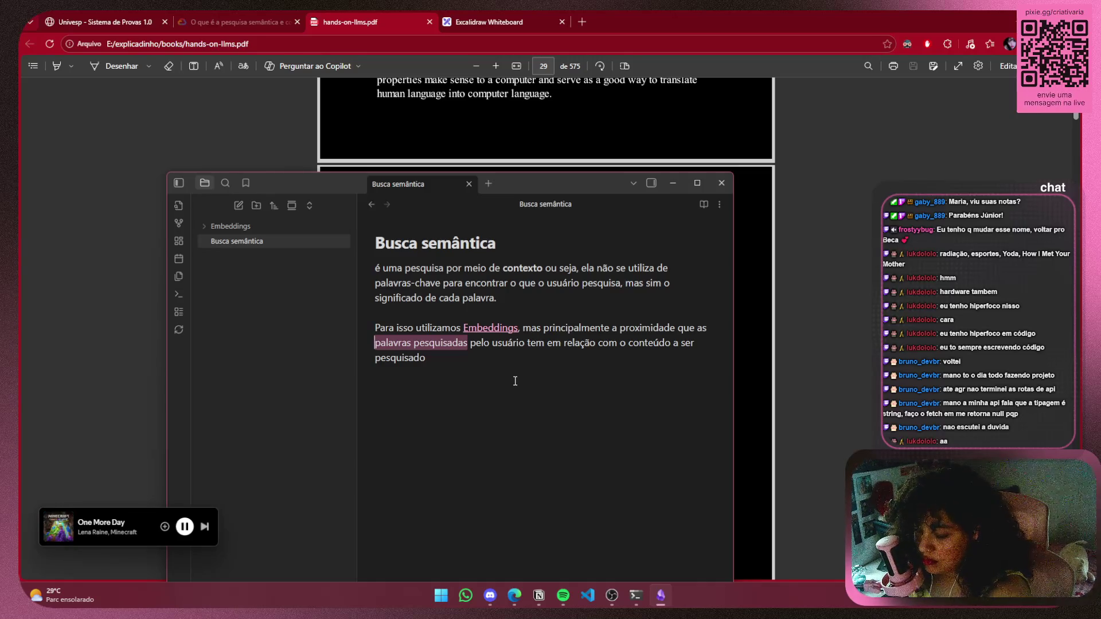
left_click(468, 342)
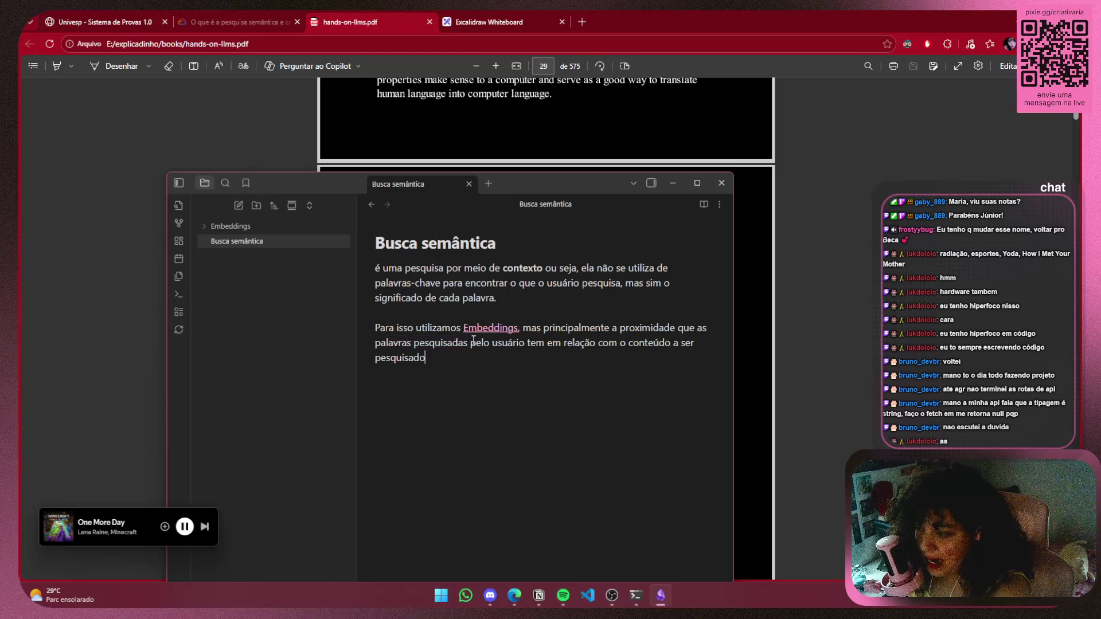
key("shift+End")
key("shift+Home")
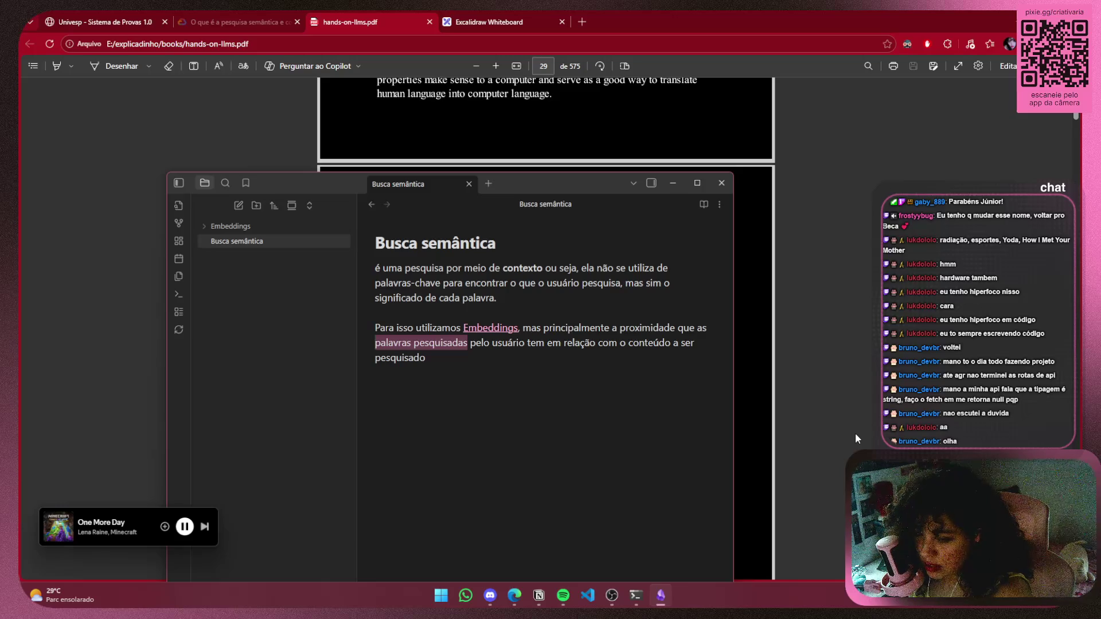
After a brief switch to WhatsApp, delete 'as palavras pesquisadas' from the sentence
key("alt+Tab")
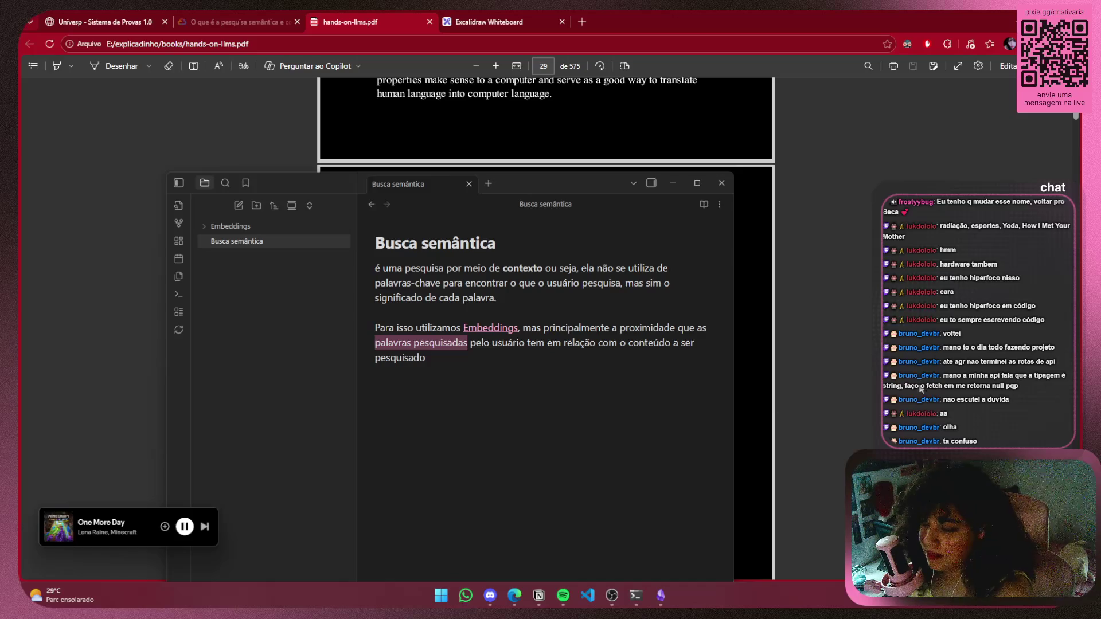
left_click(459, 361)
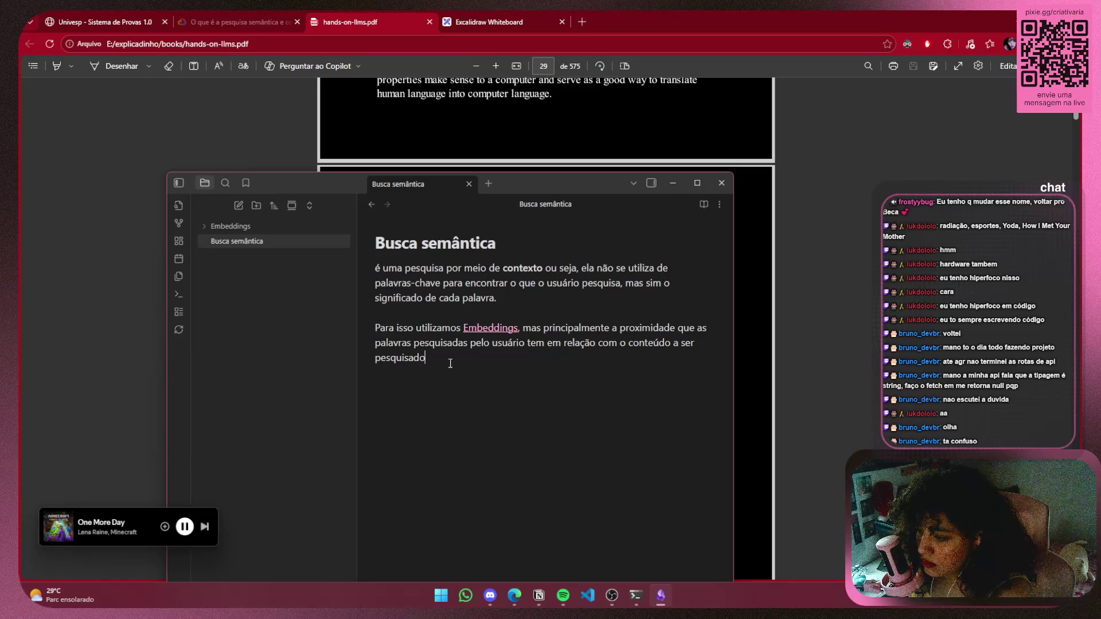
left_click_drag(468, 342, 363, 349)
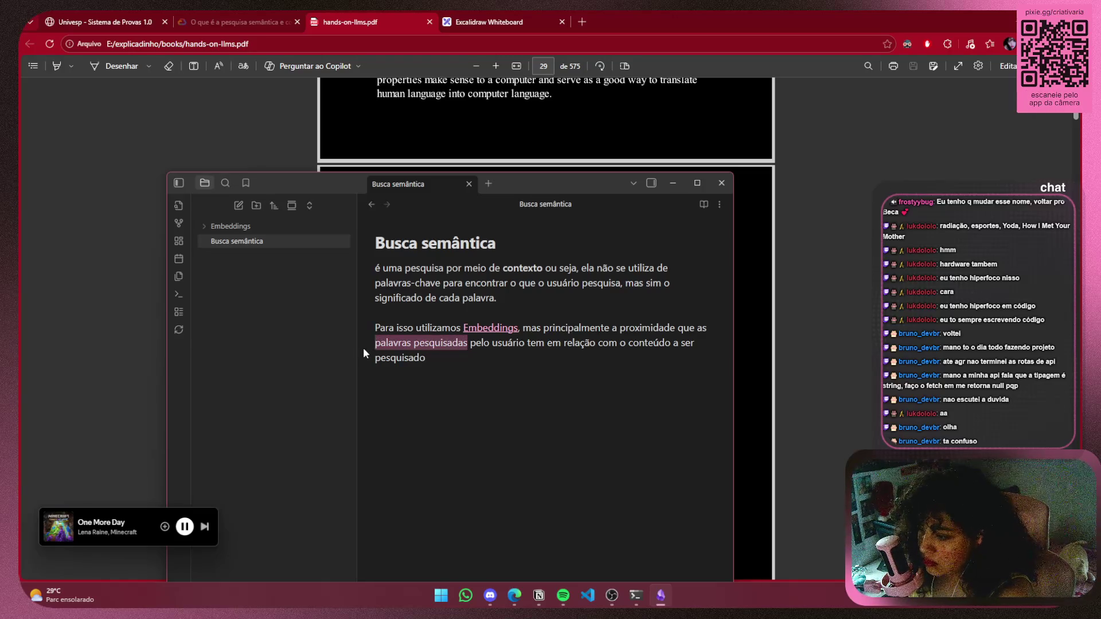
key("BackSpace")
key("BackSpace")
key("BackSpace")
key("BackSpace")
Insert 'o assunto pesquisado' and replace 'o conteúdo a ser pesquisado' with 'o conteúdo que'
type("o assunto")
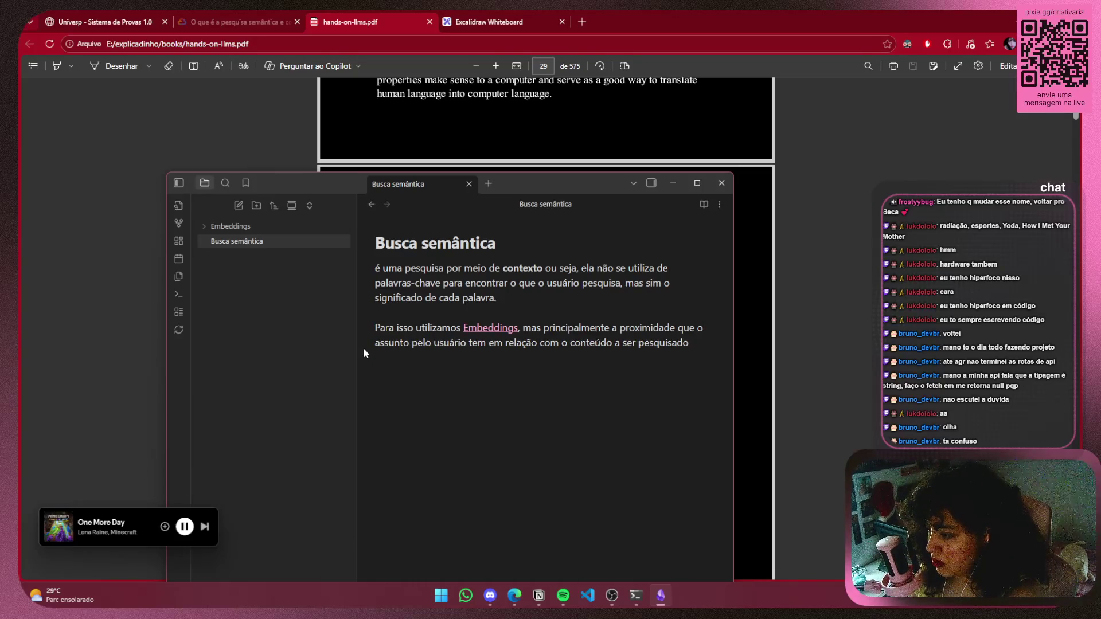
type(" pesquis")
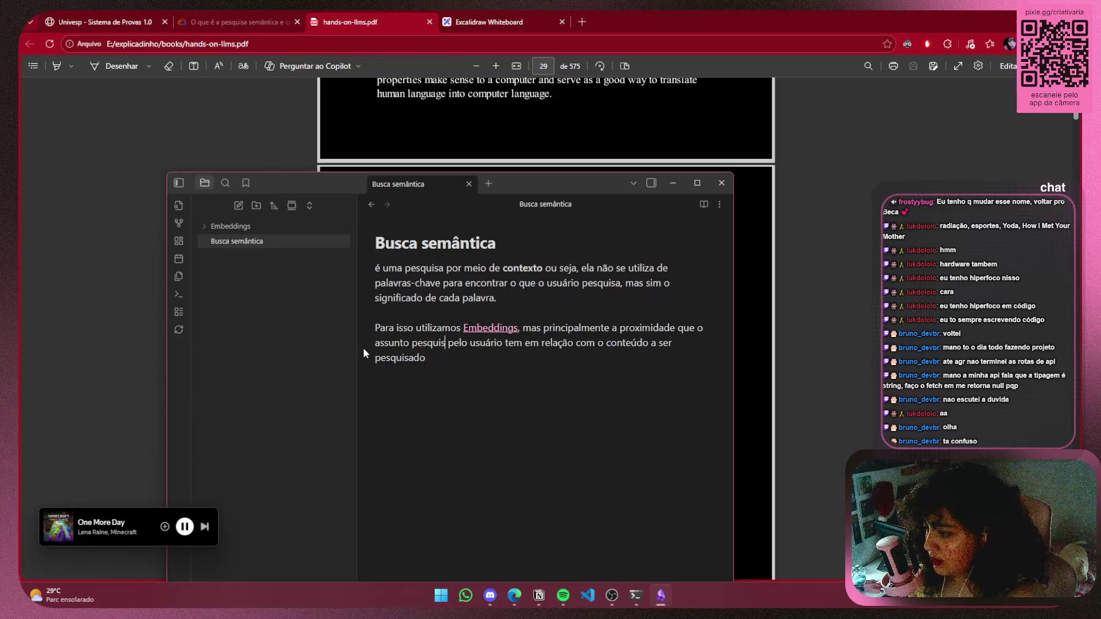
type("ado")
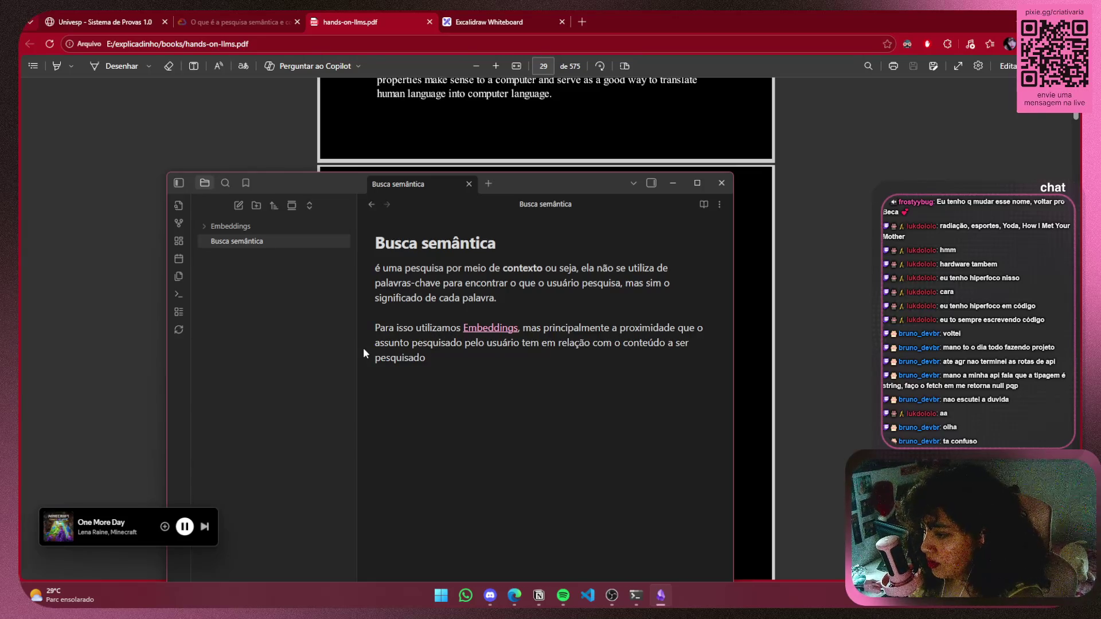
key("ctrl+shift+Left")
key("ctrl+shift+Left")
key("ctrl+shift+Left")
key("ctrl+shift+Left")
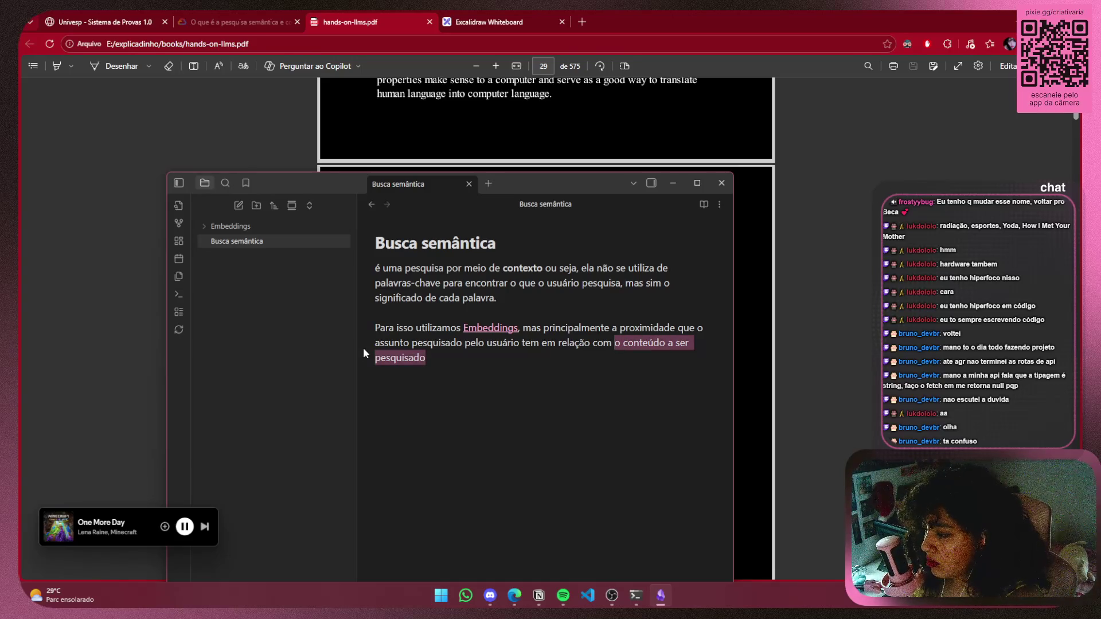
key("BackSpace")
type("o c")
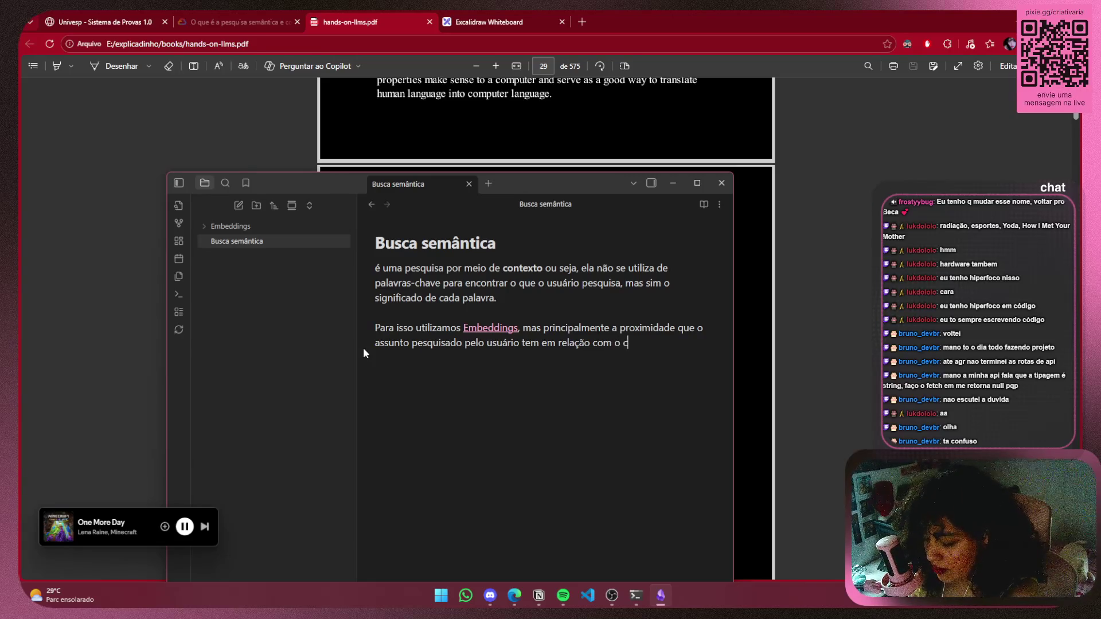
type("onteúdo ")
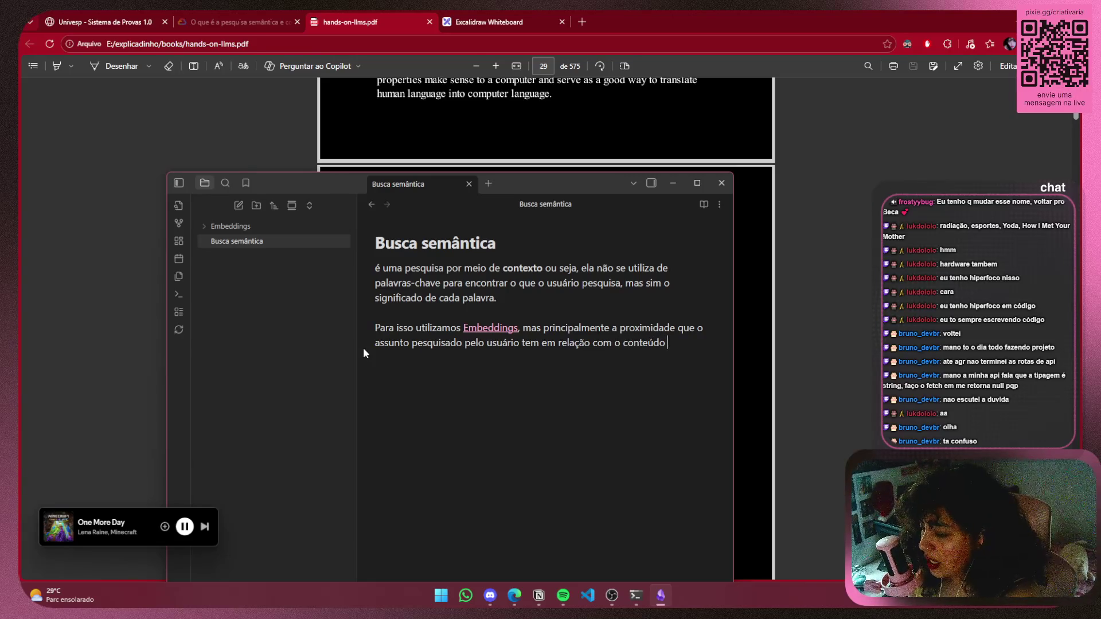
type("que")
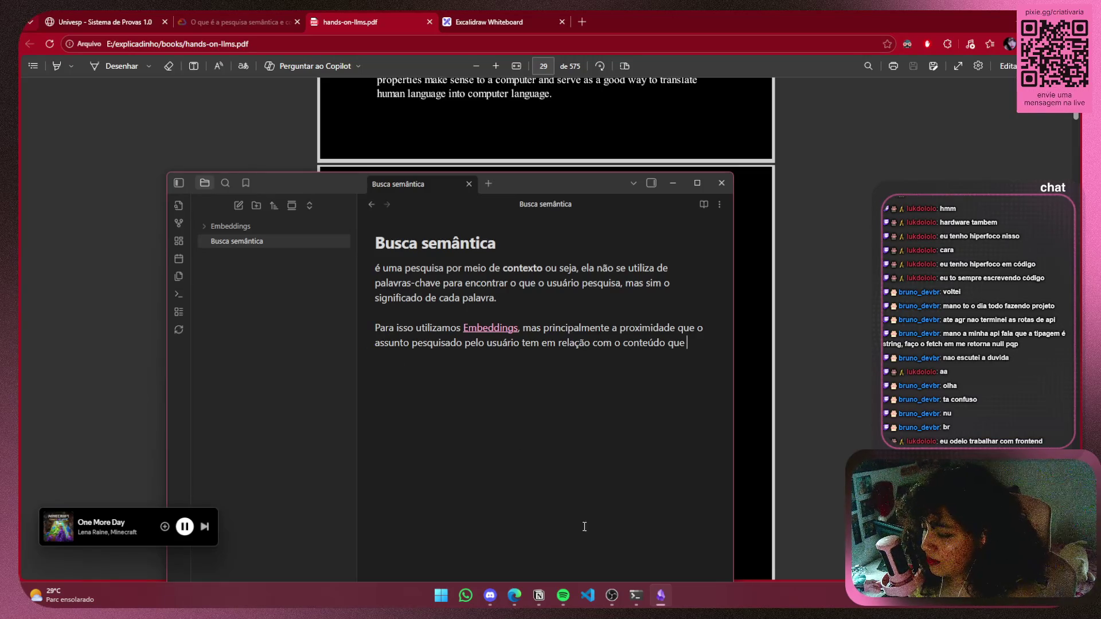
left_click(474, 15)
Look over the System Design diagram in Excalidraw, then move to the hands-on-llms.pdf book at page 29
left_click(474, 15)
scroll(646, 155, "down", 10)
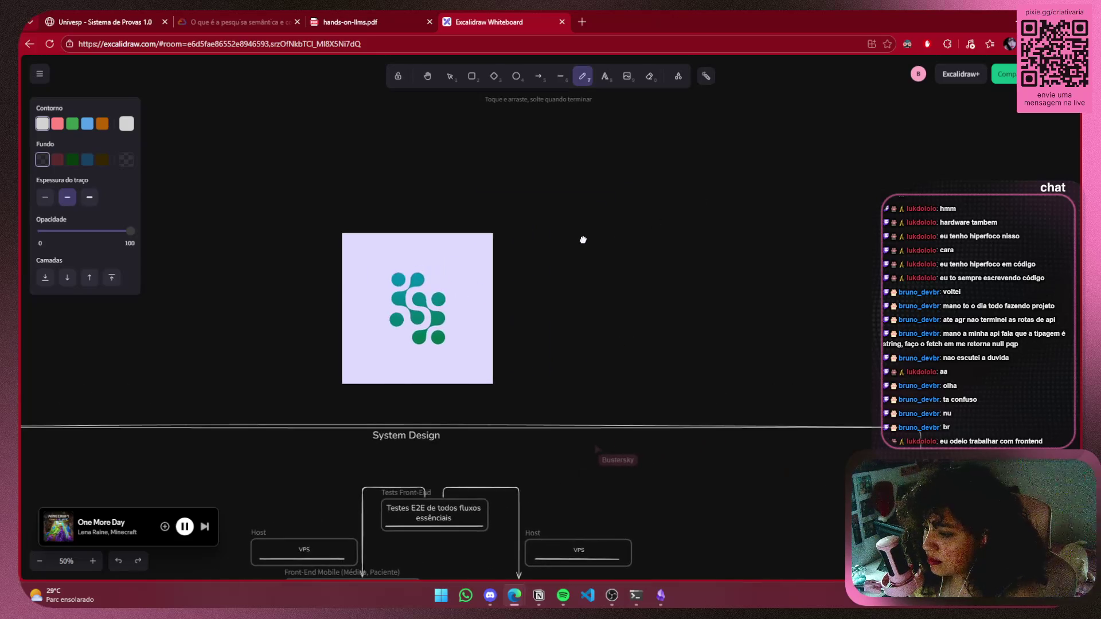
scroll(696, 241, "down", 3)
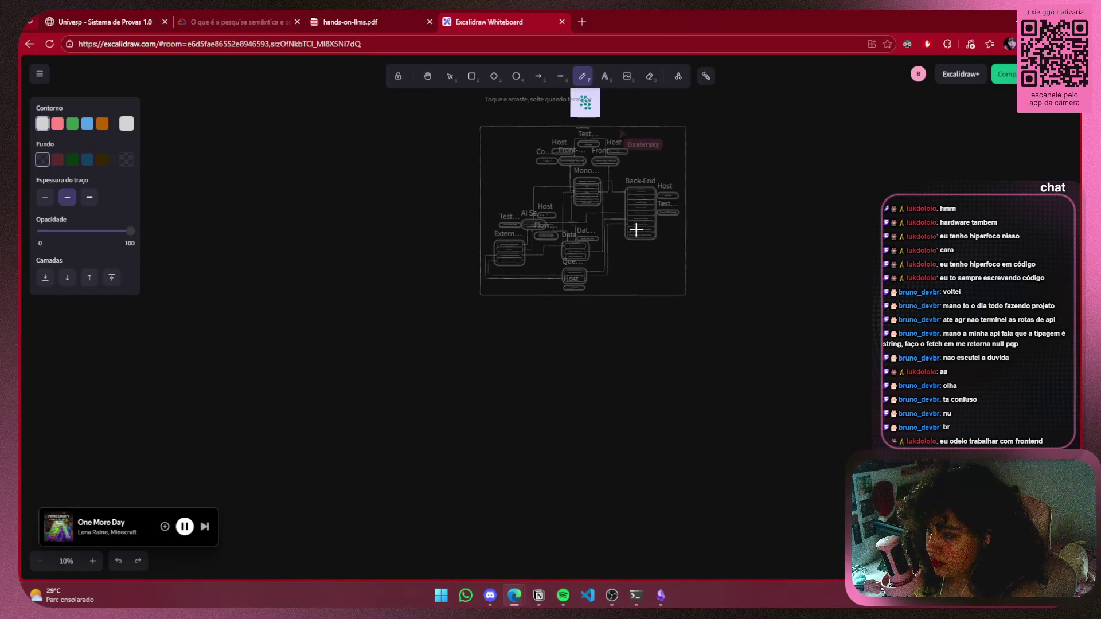
scroll(634, 227, "up", 5)
mouse_move(628, 215)
left_mouse_down()
mouse_move(617, 378)
mouse_move(774, 264)
mouse_move(778, 240)
left_mouse_up()
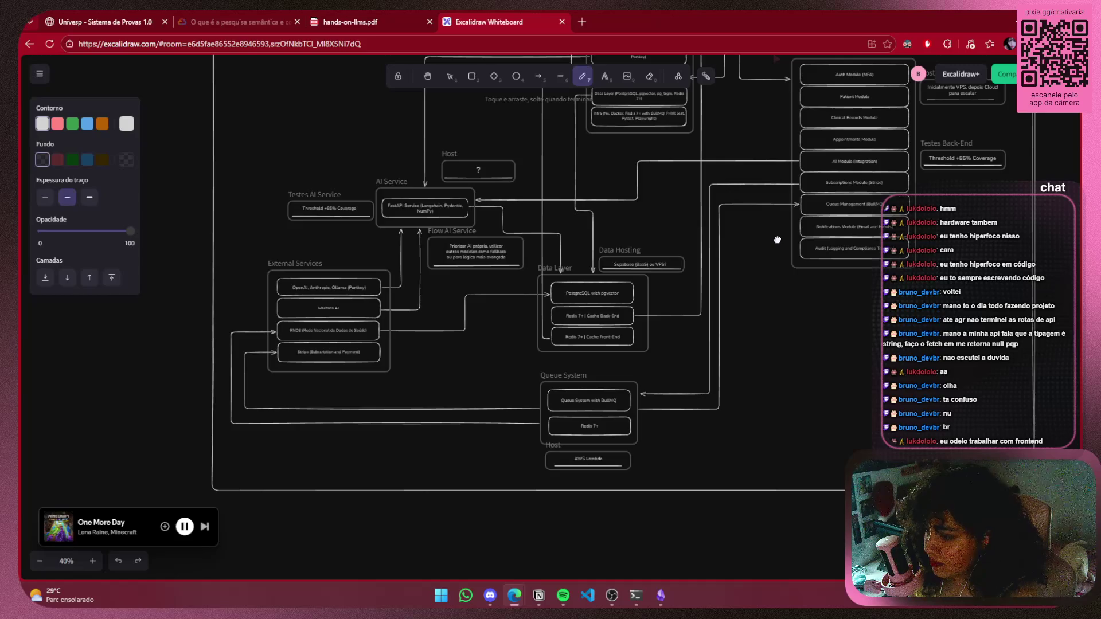
left_click_drag(777, 240, 774, 249)
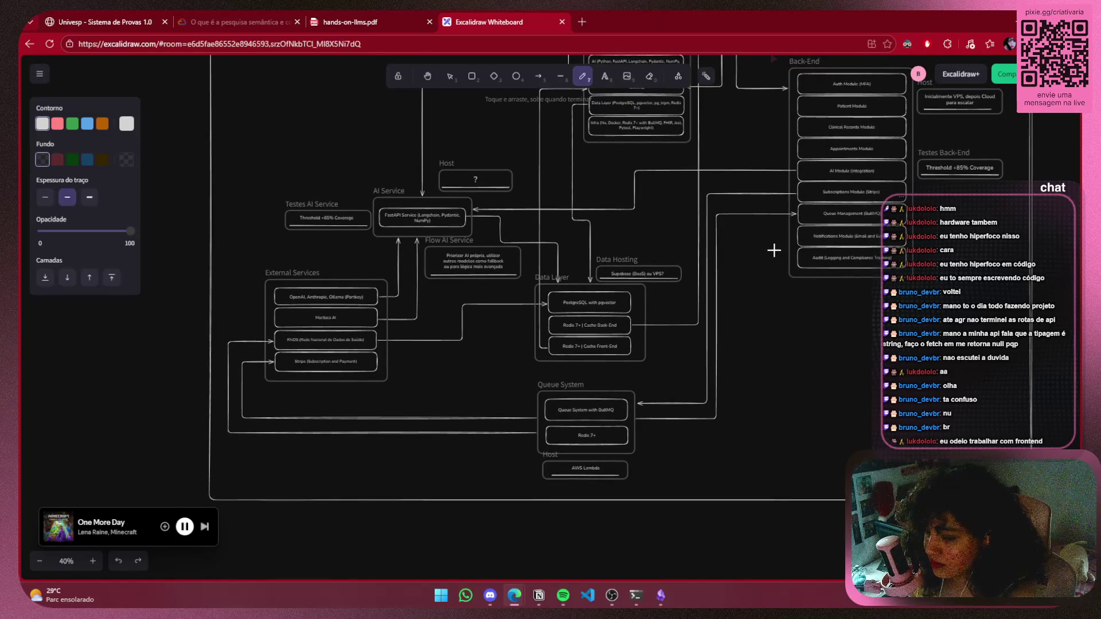
scroll(774, 250, "down", 3)
scroll(737, 442, "up", 5)
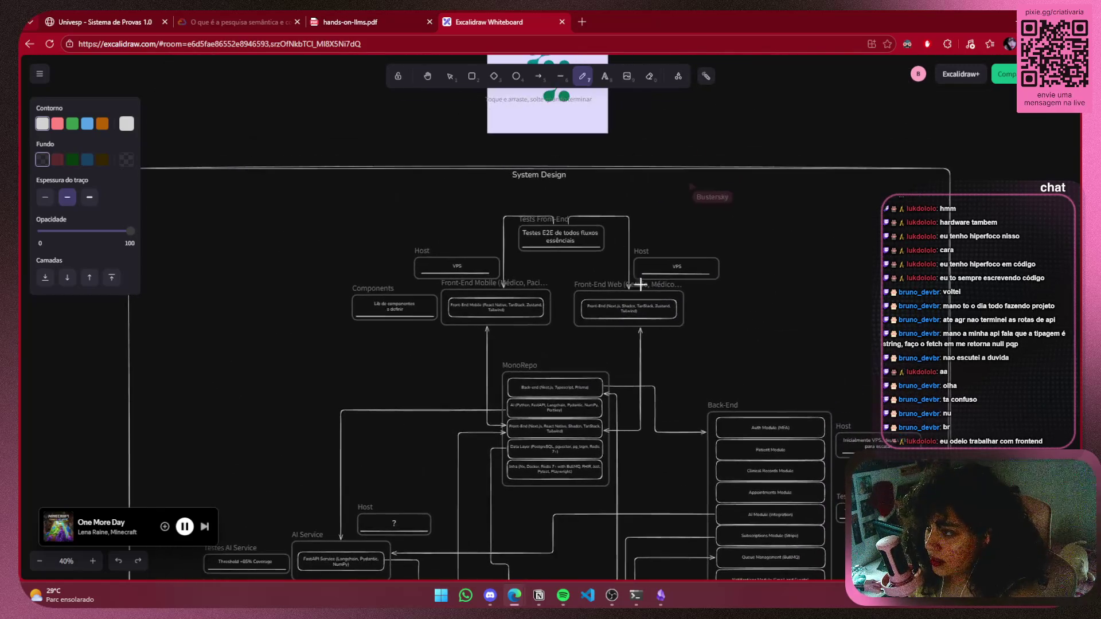
left_click(367, 15)
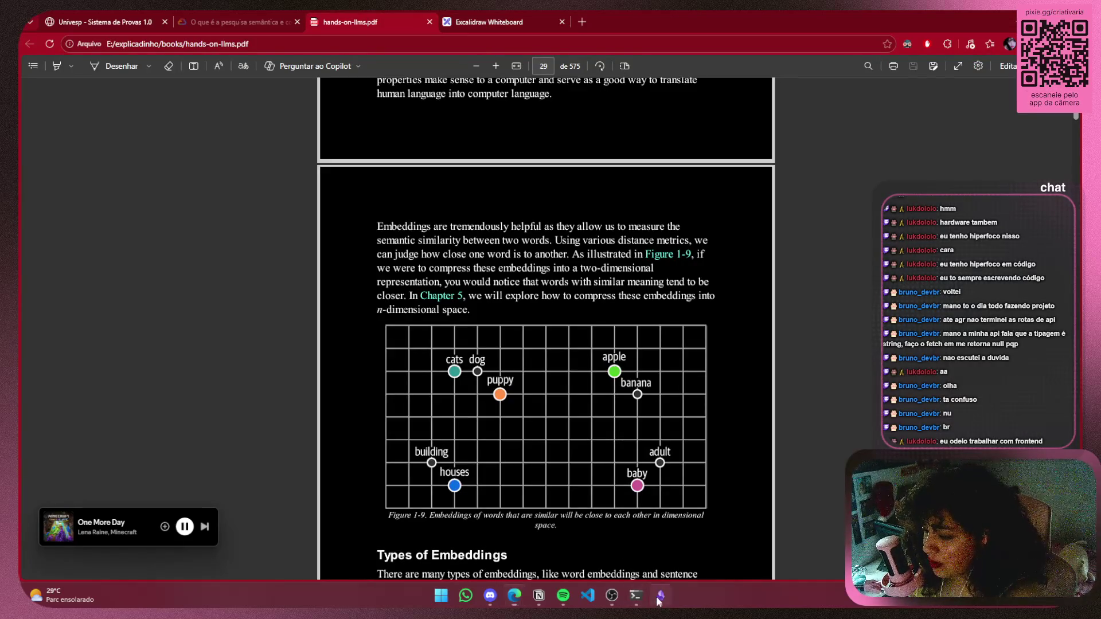
In the Busca semântica note, hide the file list and append 'armazenamos' to the second paragraph
left_click(661, 595)
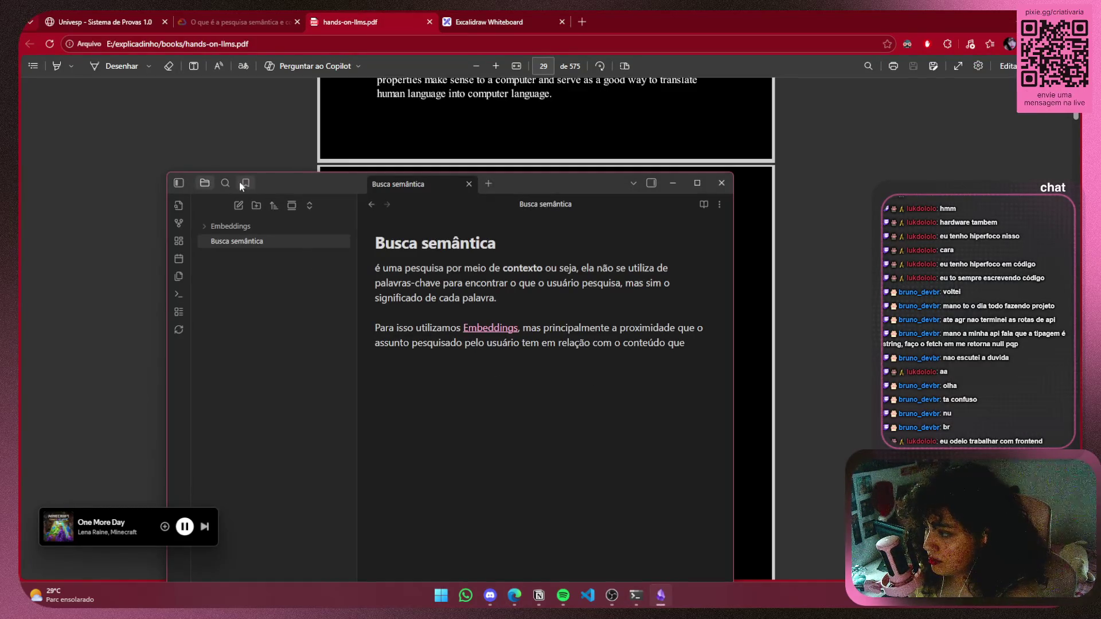
left_click(179, 183)
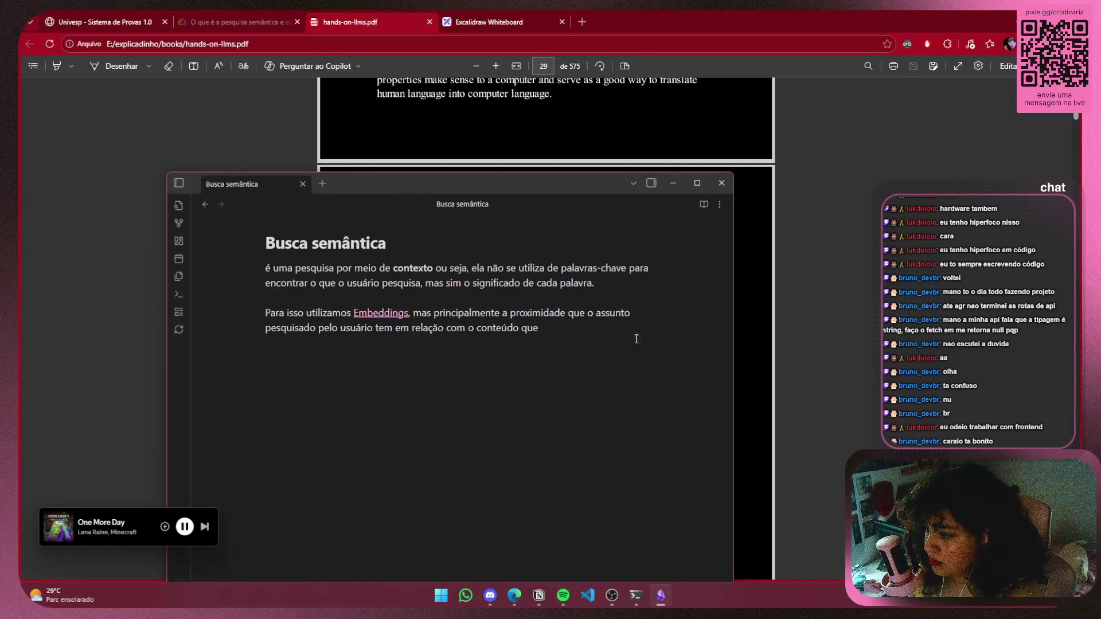
type("arma")
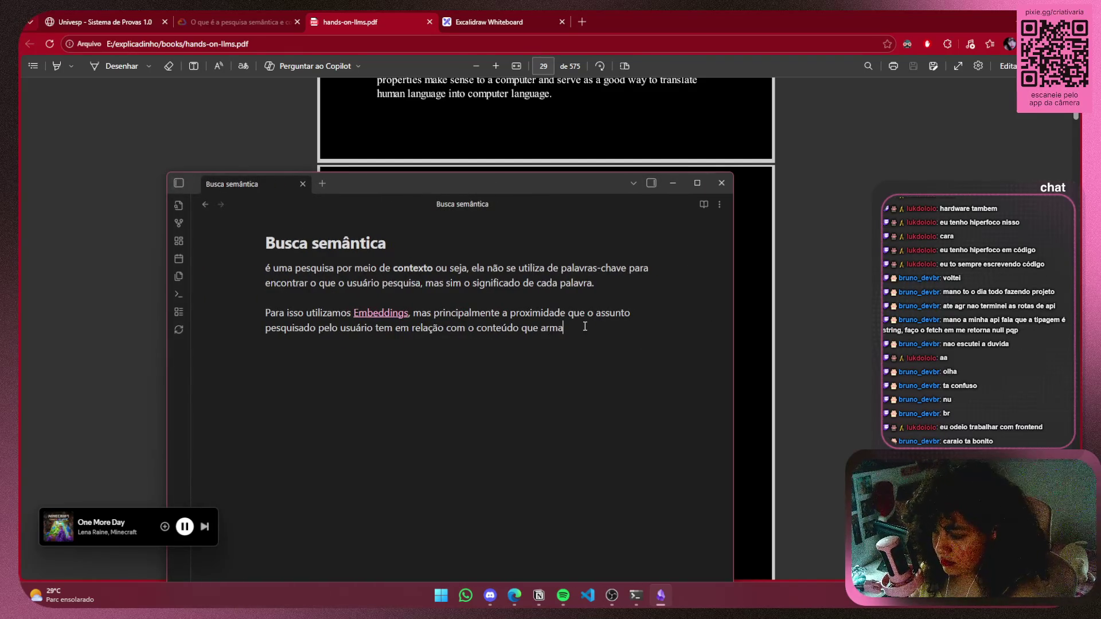
type("z")
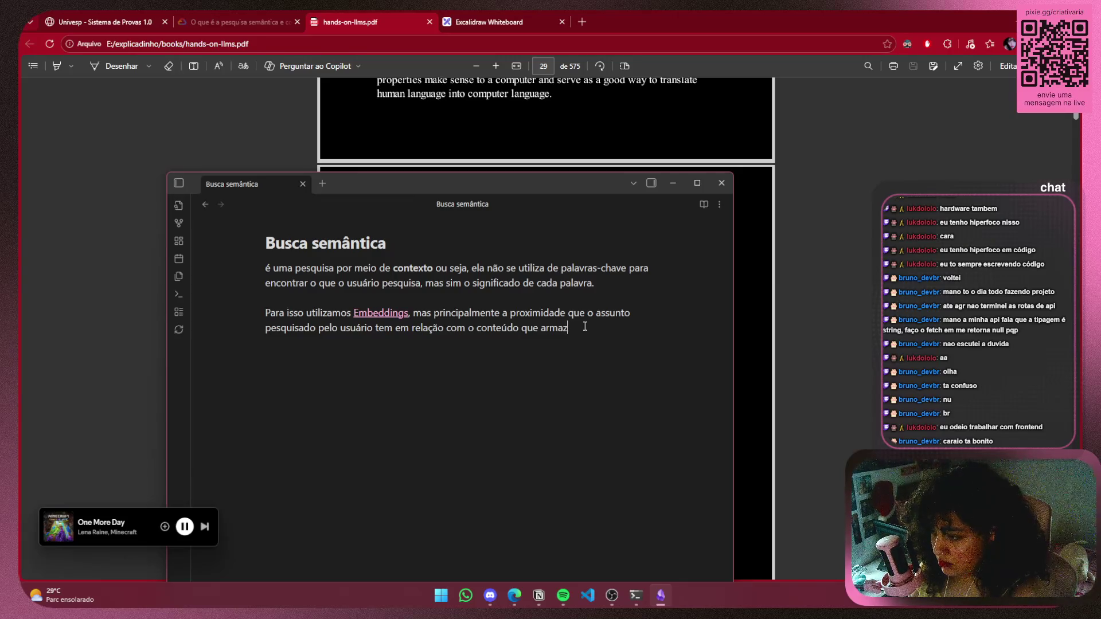
type("enamos")
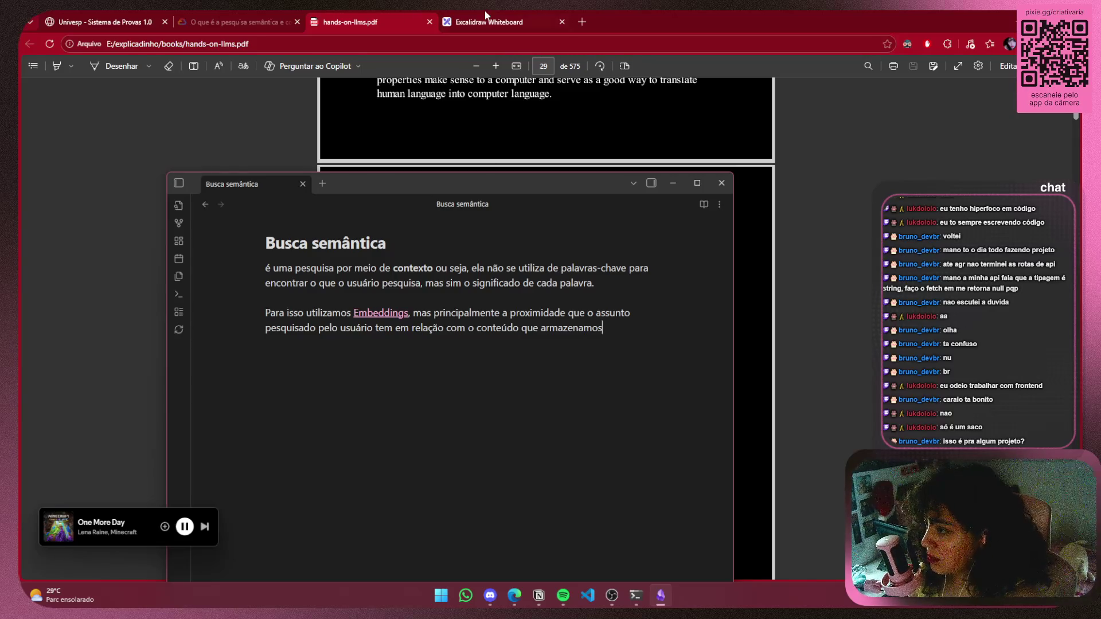
Survey the diagram's AI Service, VPS, Tests, MonoRepo, Back-End and Data Layer boxes
key("alt+Tab")
scroll(803, 315, "up", 2)
left_click_drag(803, 315, 694, 94)
scroll(694, 94, "left", 4)
scroll(552, 263, "down", 2)
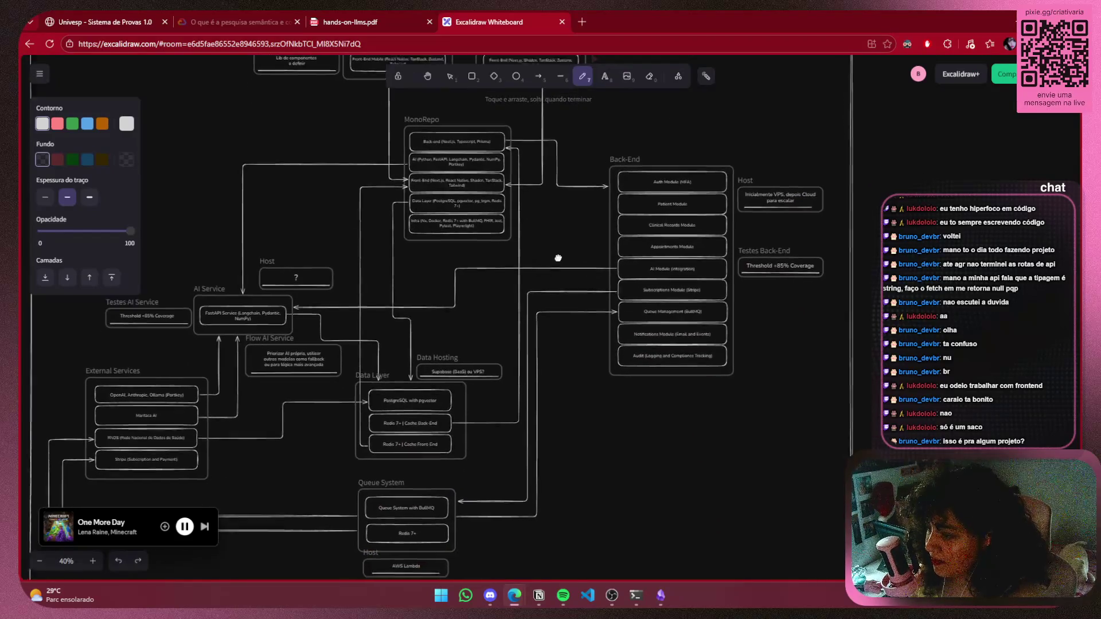
scroll(716, 229, "up", 2)
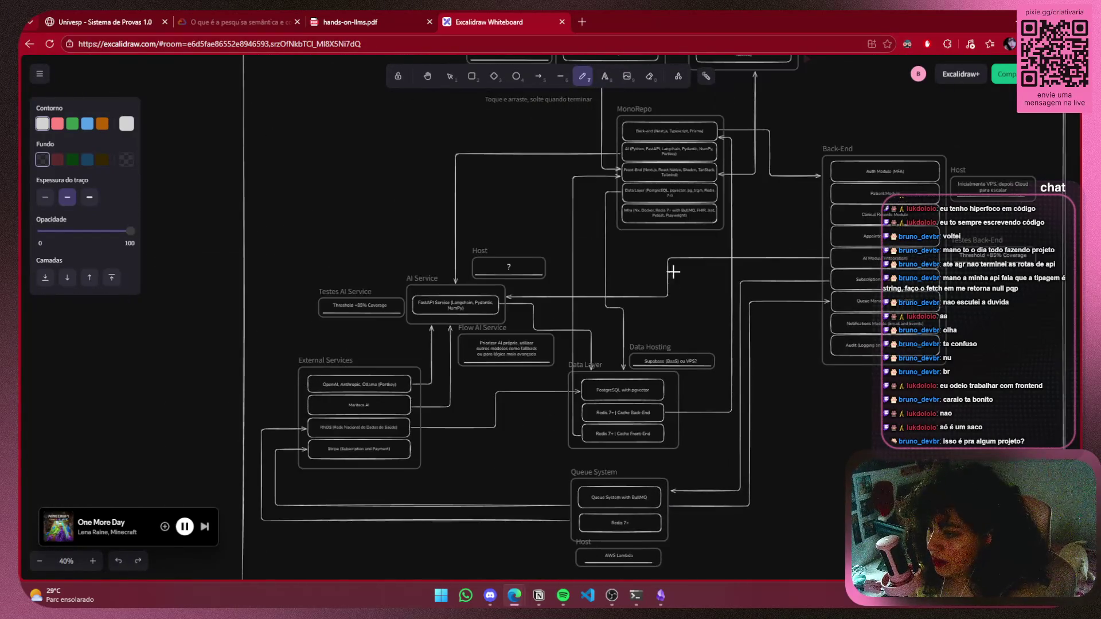
scroll(668, 262, "up", 5, "ctrl")
scroll(516, 280, "up", 2)
mouse_move(477, 279)
left_mouse_down()
mouse_move(614, 218)
mouse_move(663, 228)
mouse_move(691, 215)
left_mouse_up()
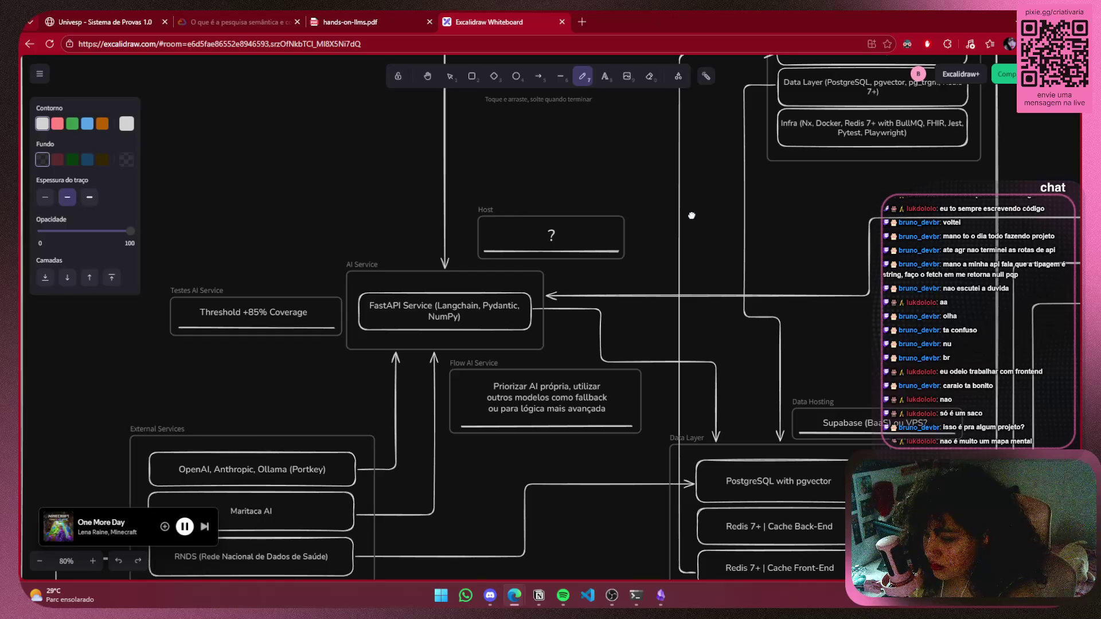
scroll(727, 310, "up", 2)
scroll(586, 229, "right", 5)
scroll(586, 230, "up", 3)
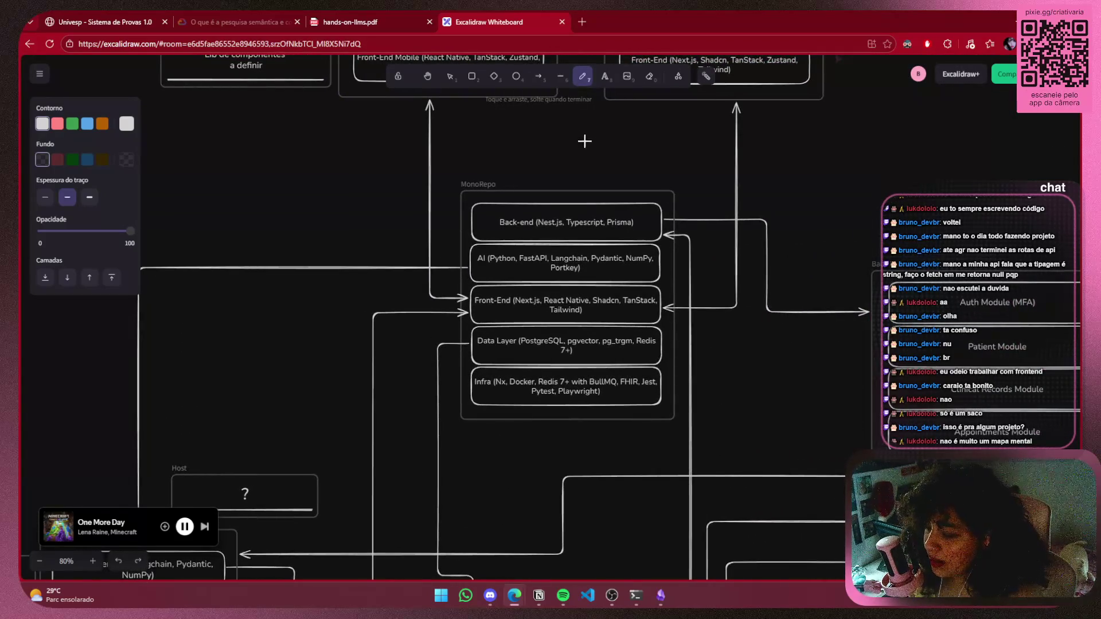
left_click_drag(586, 136, 519, 401)
left_click_drag(518, 241, 524, 260)
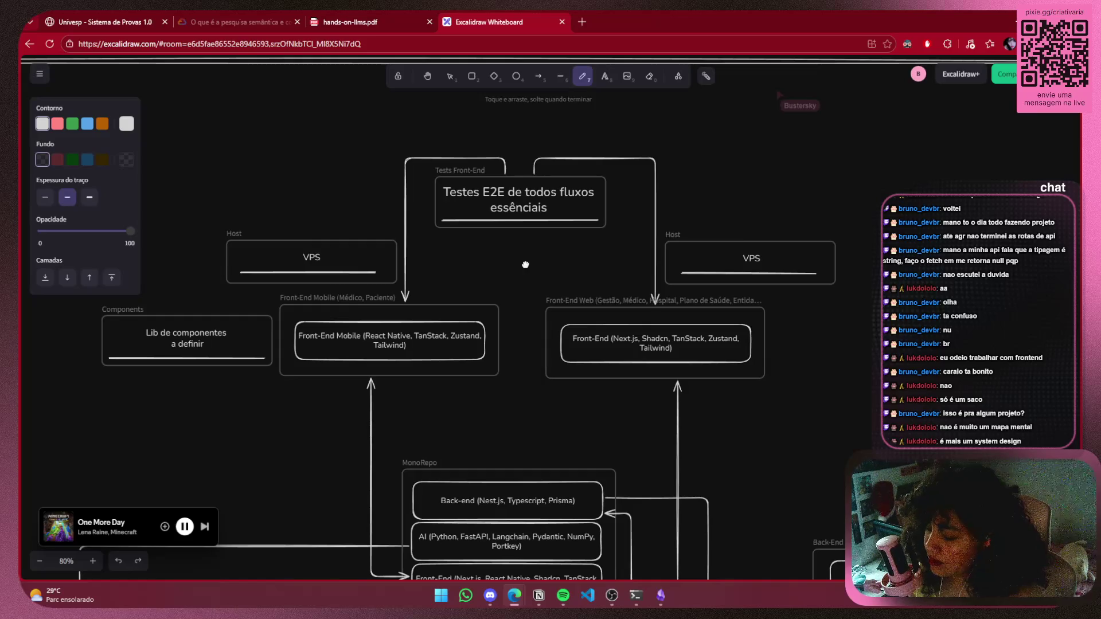
scroll(526, 265, "down", 5)
left_click_drag(504, 321, 538, 51)
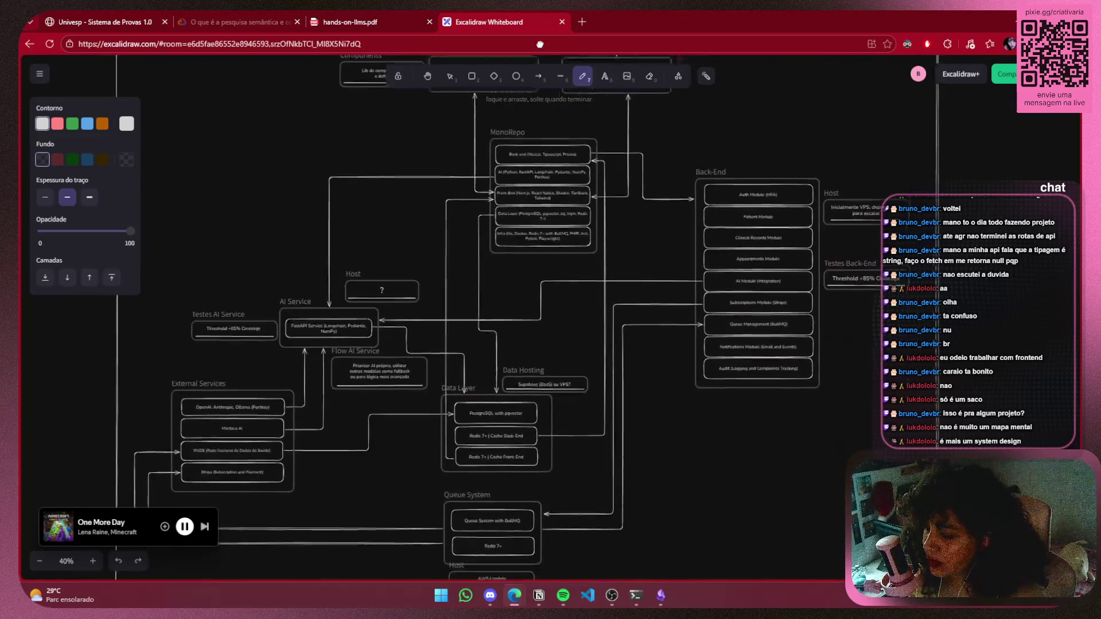
Restore the accidentally closed Excalidraw whiteboard tab with Ctrl+Shift+T
left_click(562, 22)
scroll(561, 286, "up", 2)
key("ctrl+shift+t")
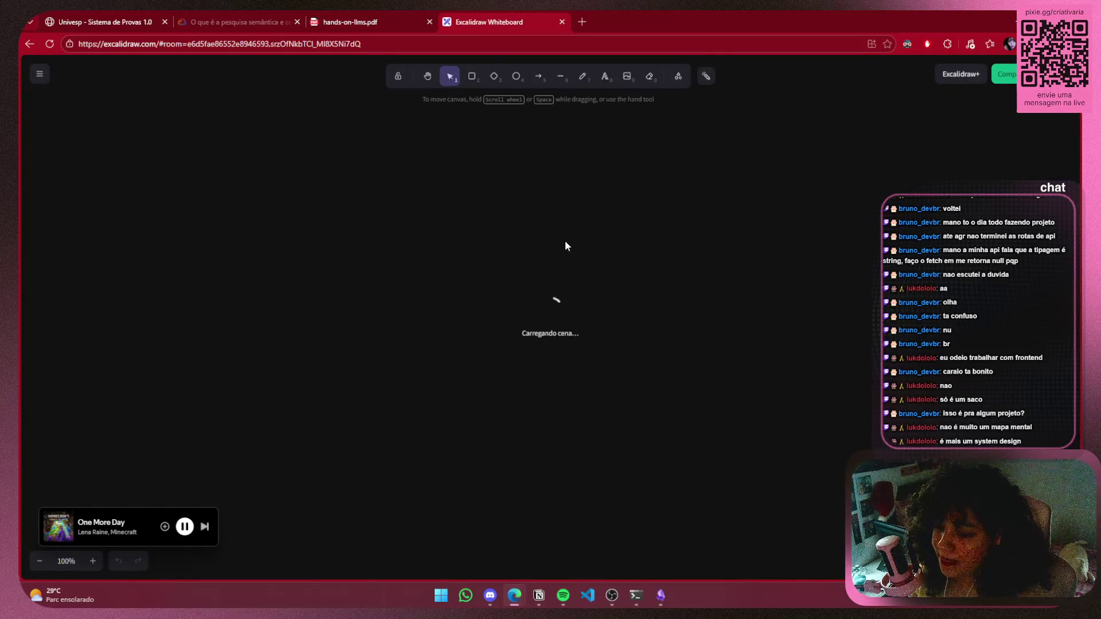
scroll(789, 283, "down", 5)
scroll(444, 157, "up", 3)
scroll(444, 158, "down", 5)
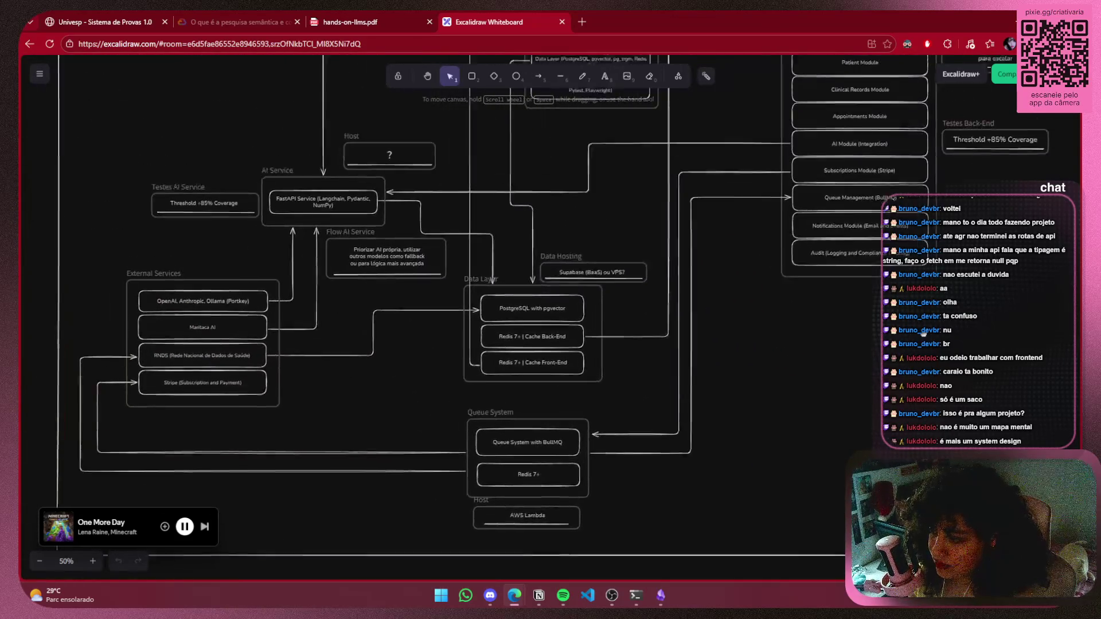
scroll(920, 331, "up", 1)
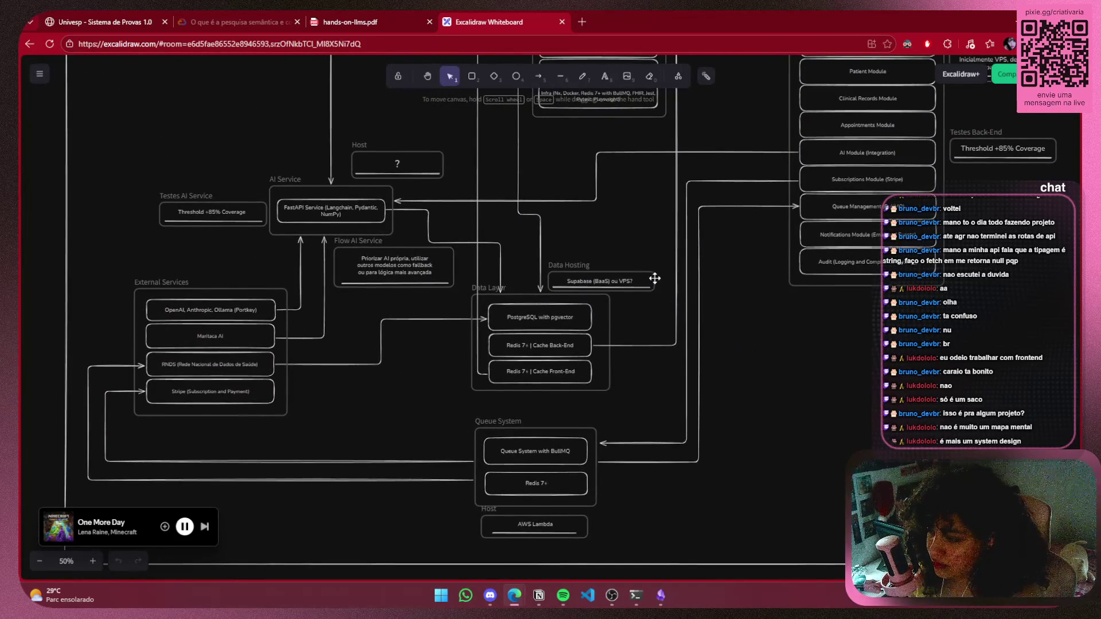
Review the MonoRepo, Components, External Services, Queue System, AWS Lambda and Host boxes
mouse_move(658, 234)
left_mouse_down()
mouse_move(658, 349)
mouse_move(560, 349)
left_mouse_up()
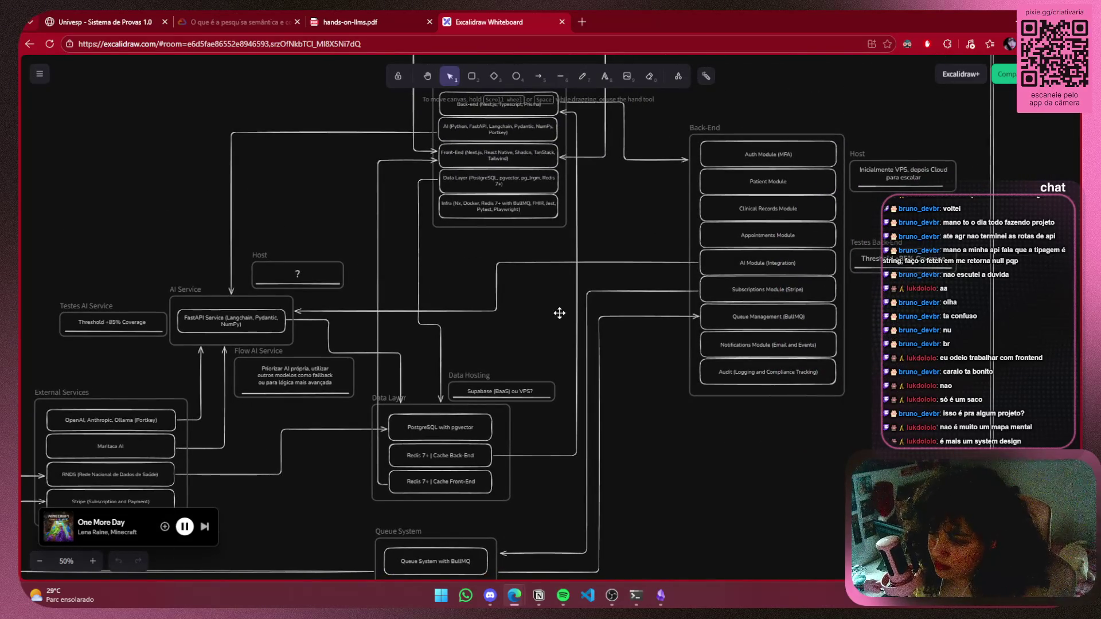
left_click_drag(556, 235, 603, 324)
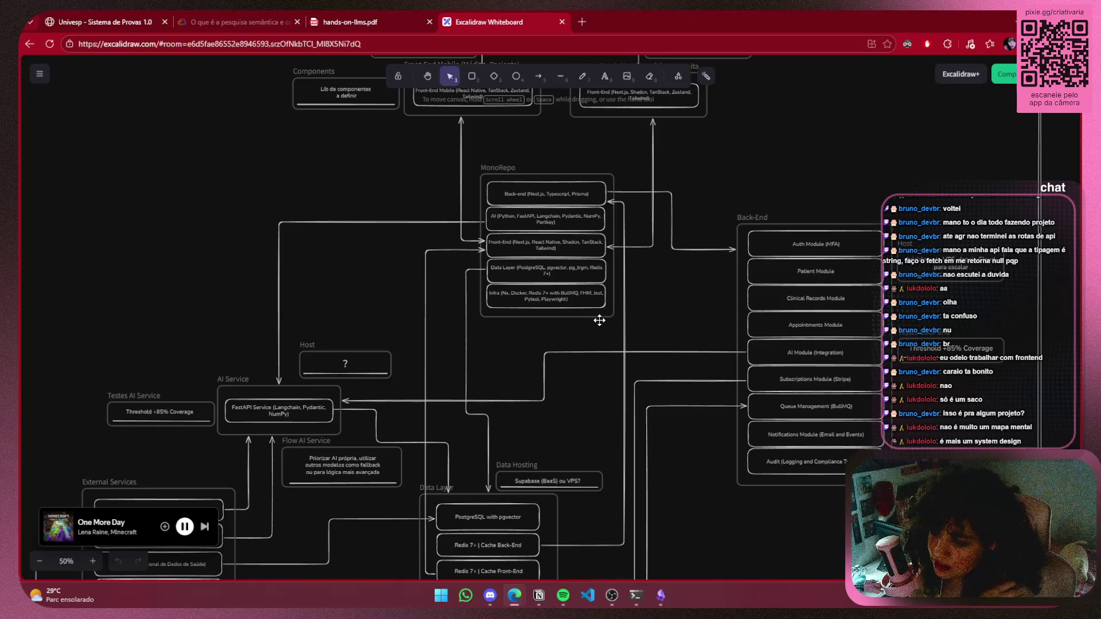
left_click_drag(521, 375, 633, 148)
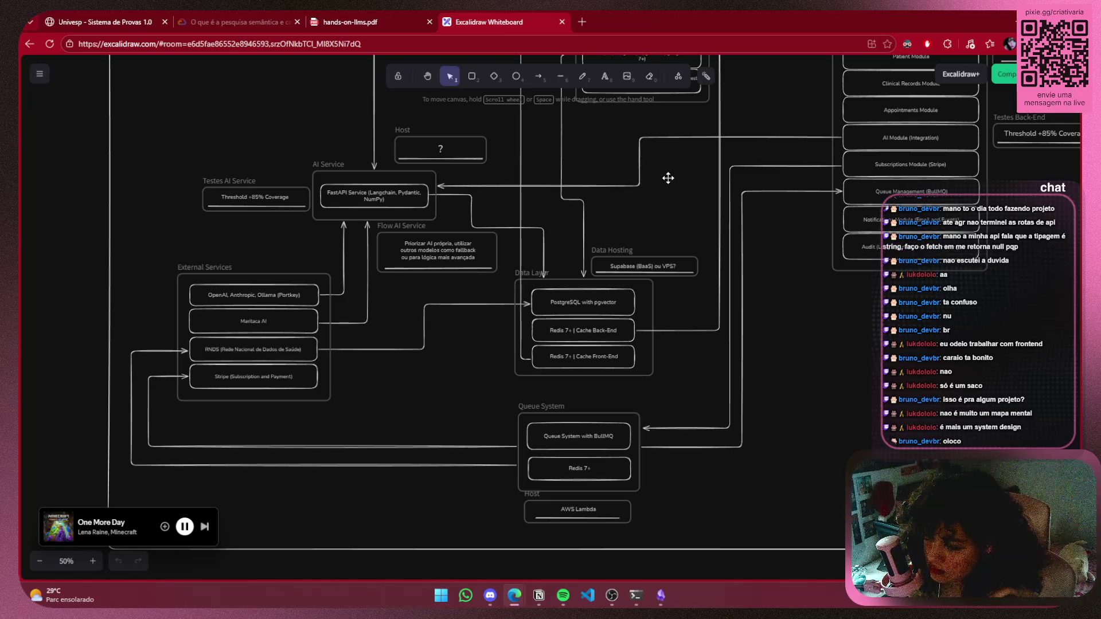
left_click_drag(668, 180, 619, 310)
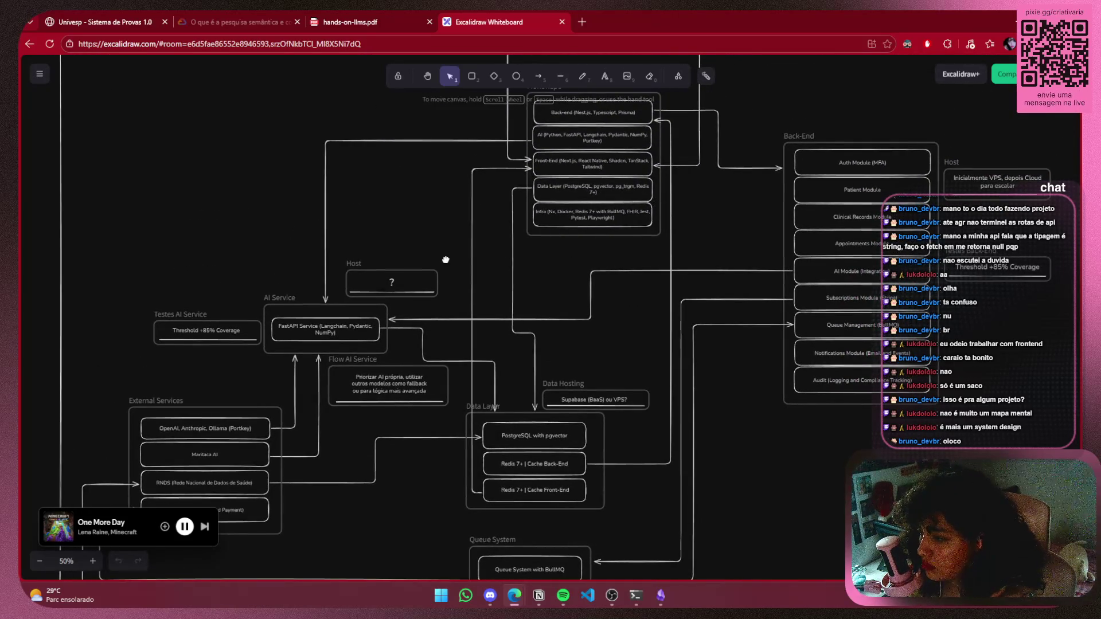
left_click_drag(445, 256, 531, 253)
left_click(525, 282)
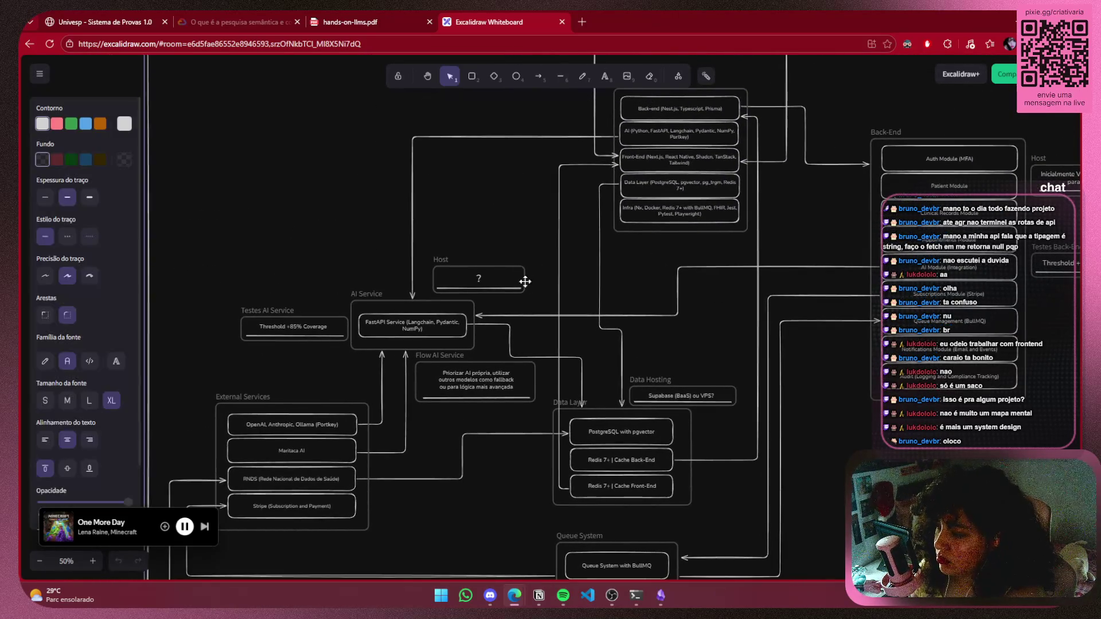
left_click(491, 266)
scroll(525, 246, "down", 10, "ctrl")
scroll(541, 240, "up", 5, "ctrl")
scroll(577, 212, "down", 2, "ctrl")
Delete the System Design frame and the image above the diagram, then recenter it
left_click(617, 158)
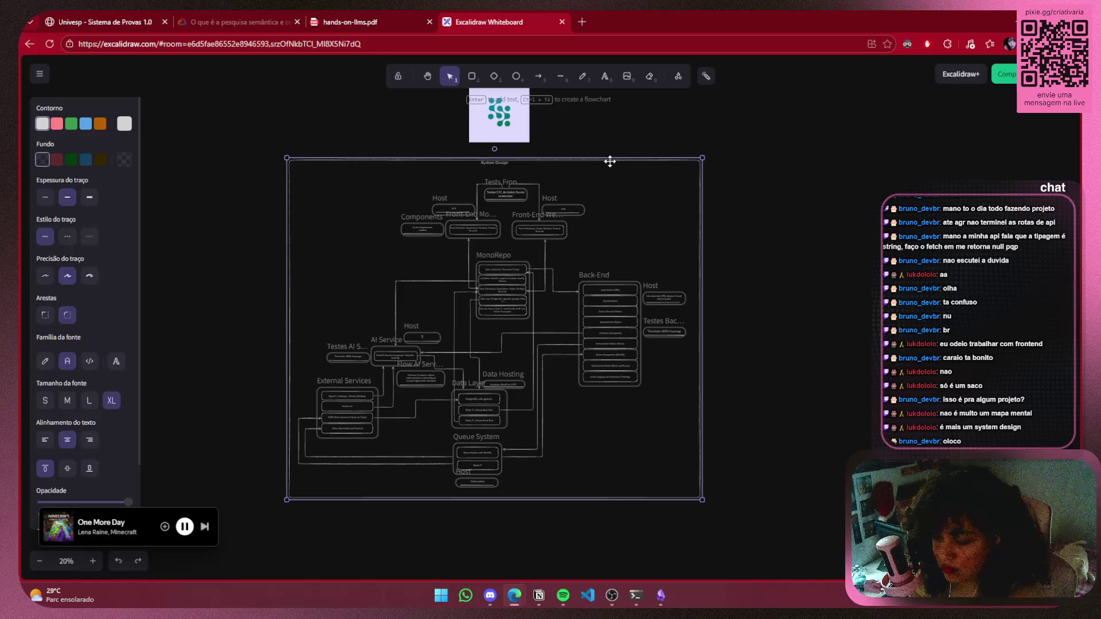
key("Delete")
left_click(499, 115)
key("Delete")
scroll(725, 229, "up", 3, "ctrl")
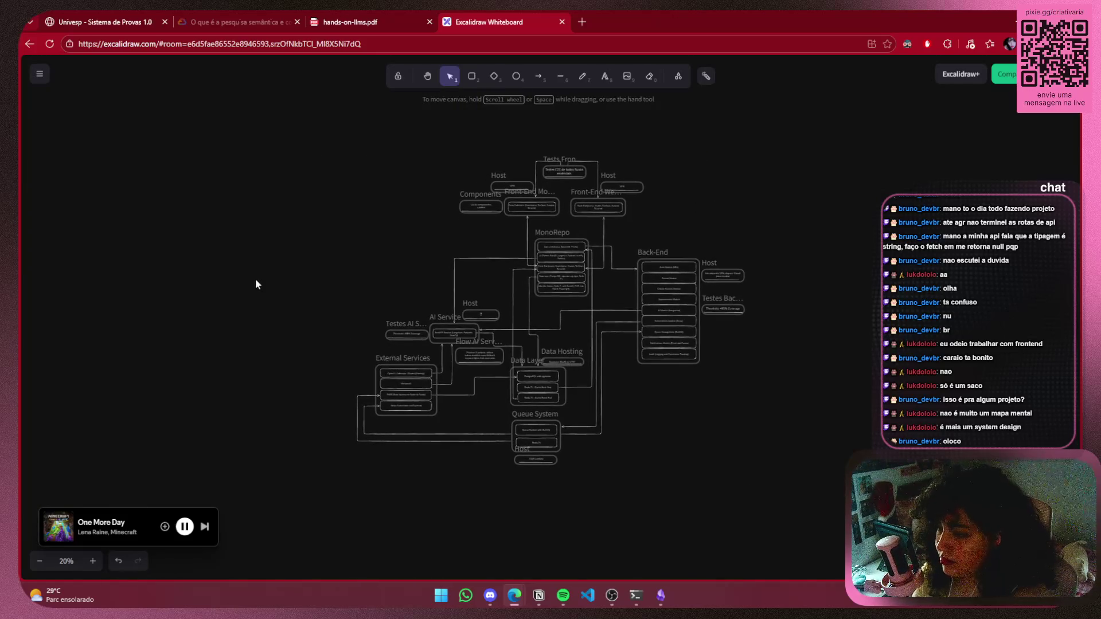
scroll(293, 266, "left", 5)
mouse_move(489, 287)
left_mouse_down()
mouse_move(379, 249)
mouse_move(365, 338)
left_mouse_up()
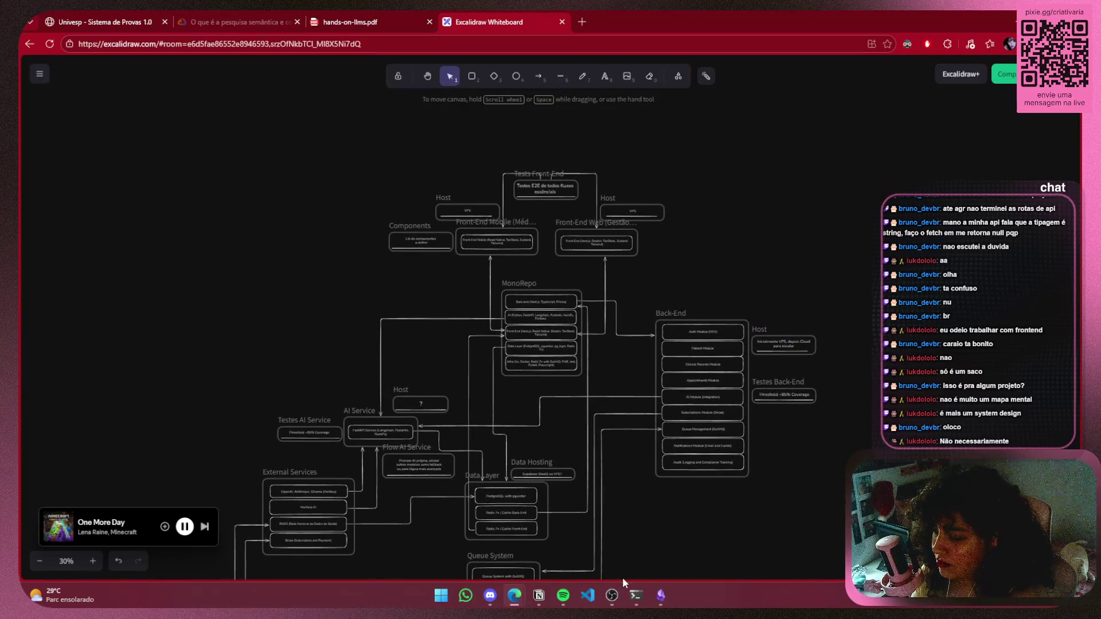
Zoom into the front-end boxes of the System Design diagram
mouse_move(663, 598)
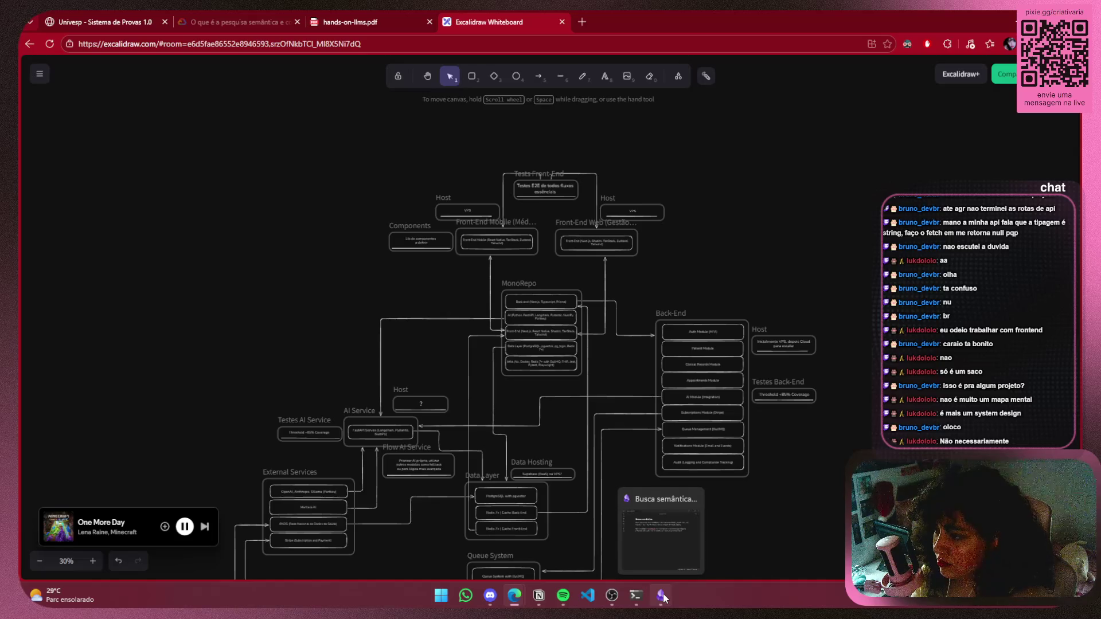
scroll(543, 228, "up", 4, "ctrl")
mouse_move(542, 227)
left_mouse_down()
mouse_move(532, 335)
mouse_move(534, 296)
left_mouse_up()
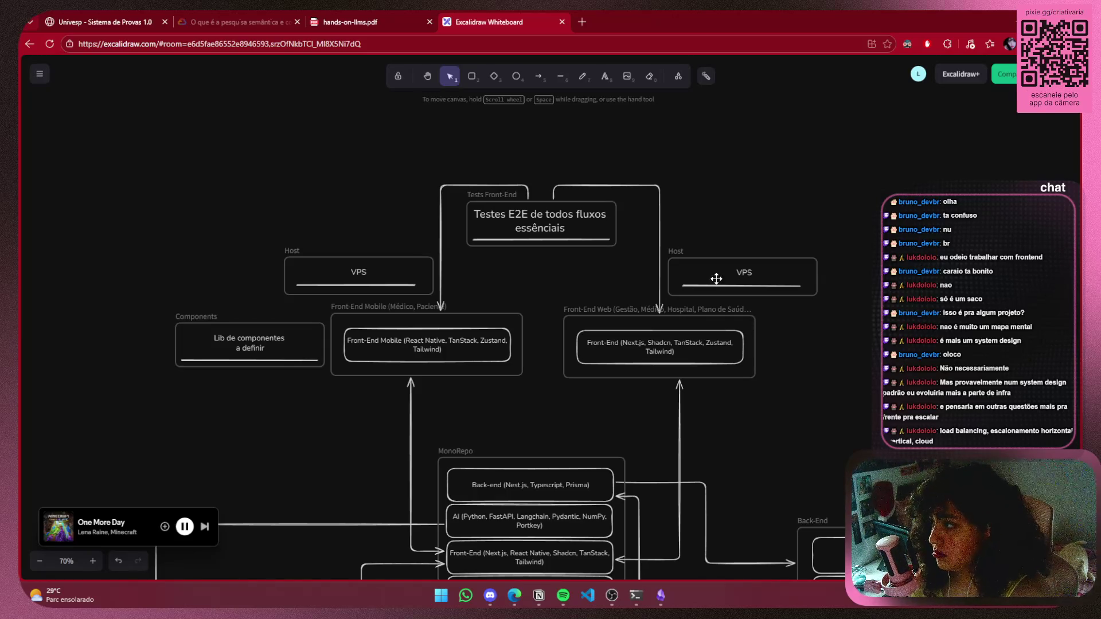
Go to Google Cloud's 'O que é a pesquisa semântica?' article, down to 'Relação da IA com a pesquisa semântica'
left_click(351, 21)
left_click(241, 22)
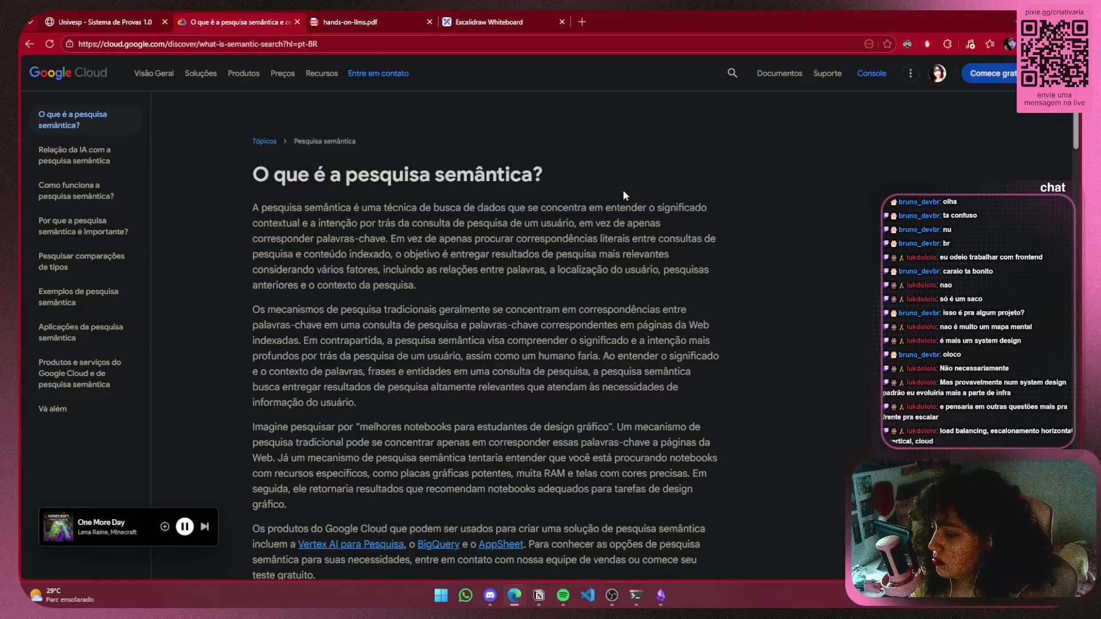
scroll(622, 190, "down", 5)
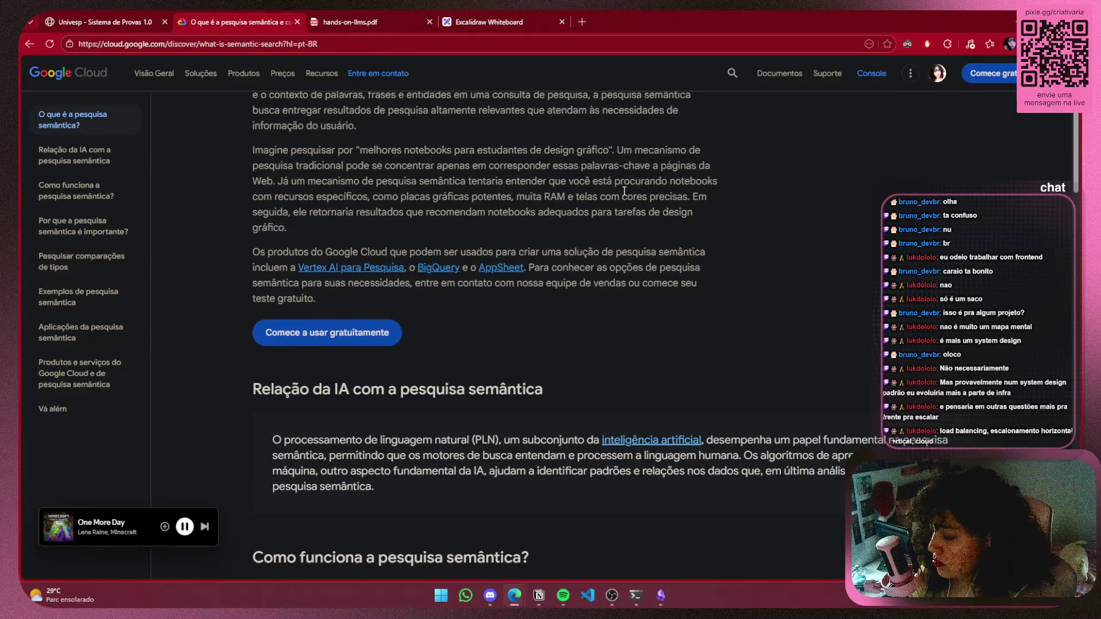